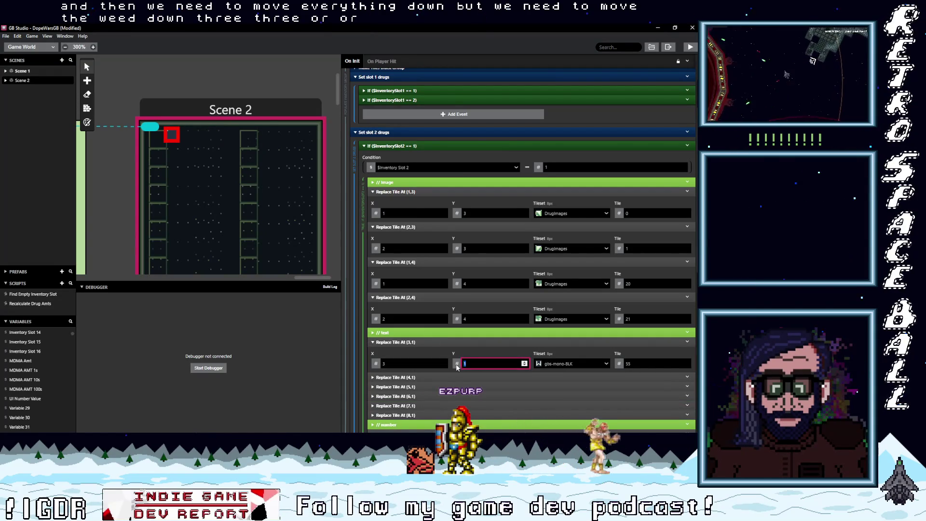
type("3")
Set the Y of the slot 2 == 1 branch's text tiles (columns 4–8) to 3
left_click(456, 378)
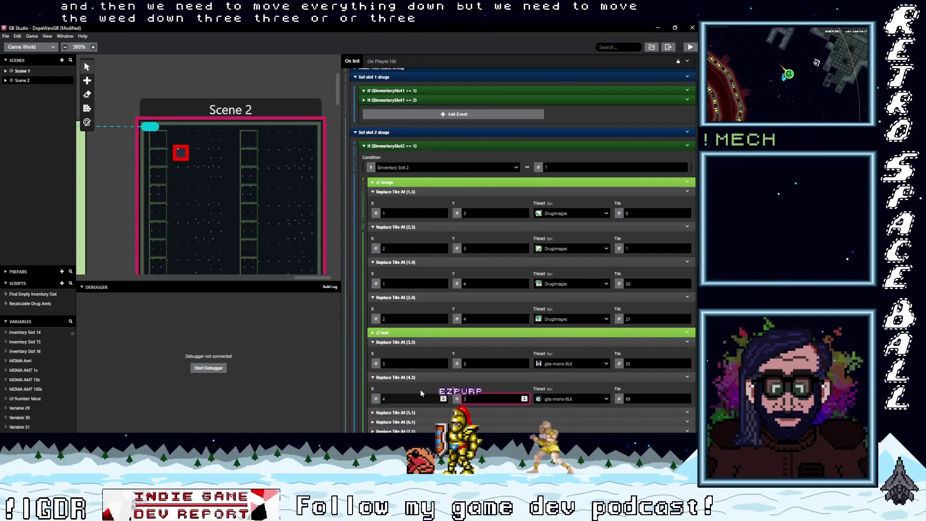
scroll(425, 386, "down", 3)
left_click(436, 339)
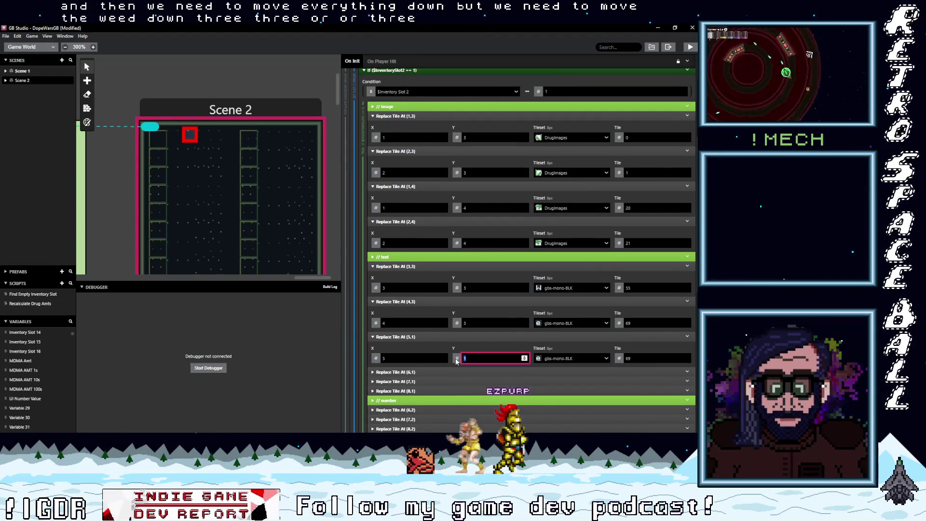
left_click(457, 375)
left_click(472, 394)
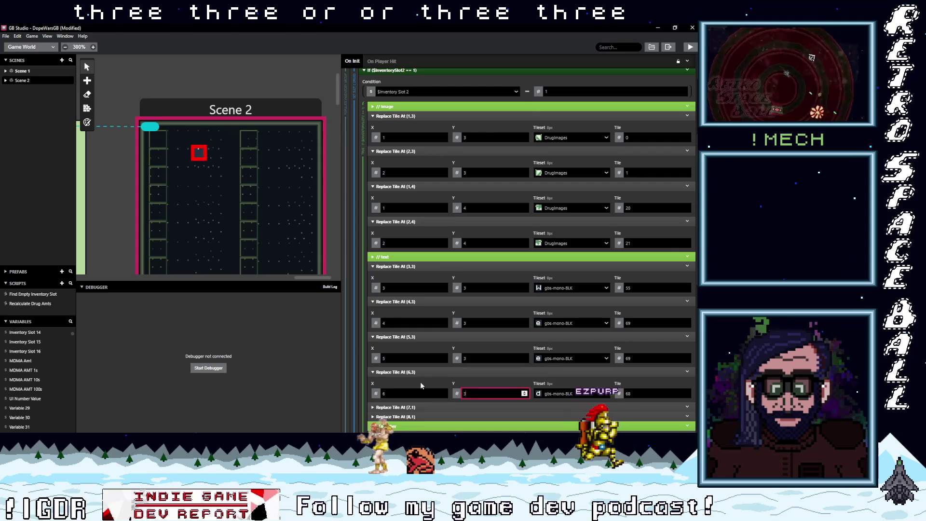
scroll(421, 386, "down", 3)
left_click(461, 332)
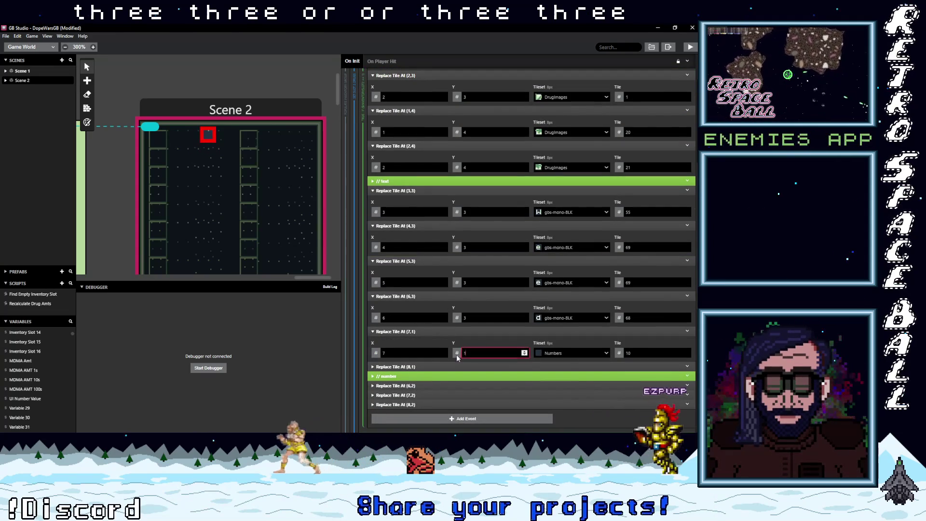
left_click(429, 366)
double_click(492, 388)
type("3")
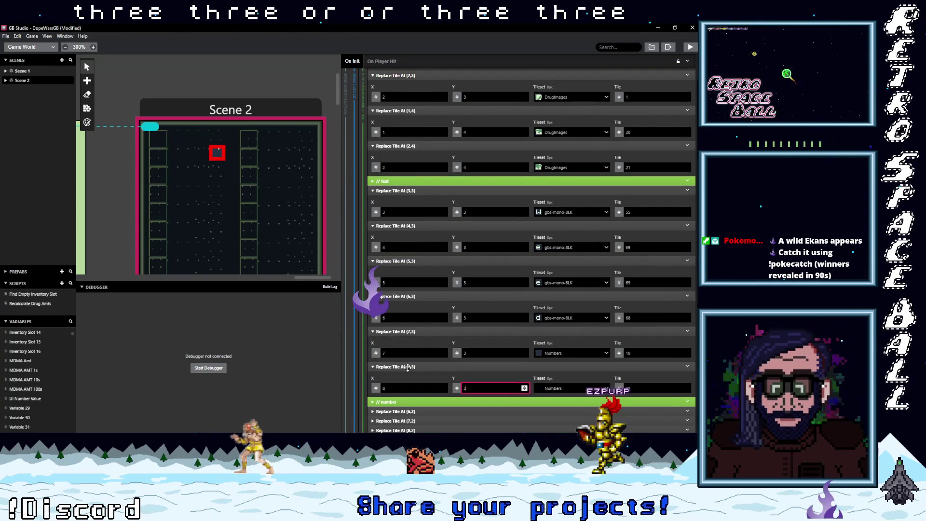
Set the Y of the (6,2), (7,2) and (8,2) number tiles to 4
scroll(414, 373, "down", 1)
left_click(414, 367)
scroll(458, 328, "down", 2)
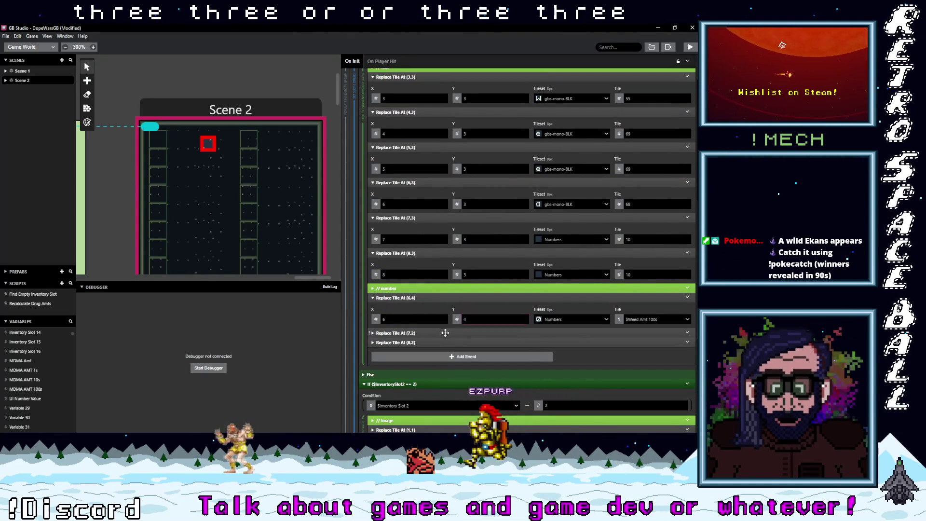
left_click(445, 333)
double_click(482, 354)
type("4")
left_click(454, 368)
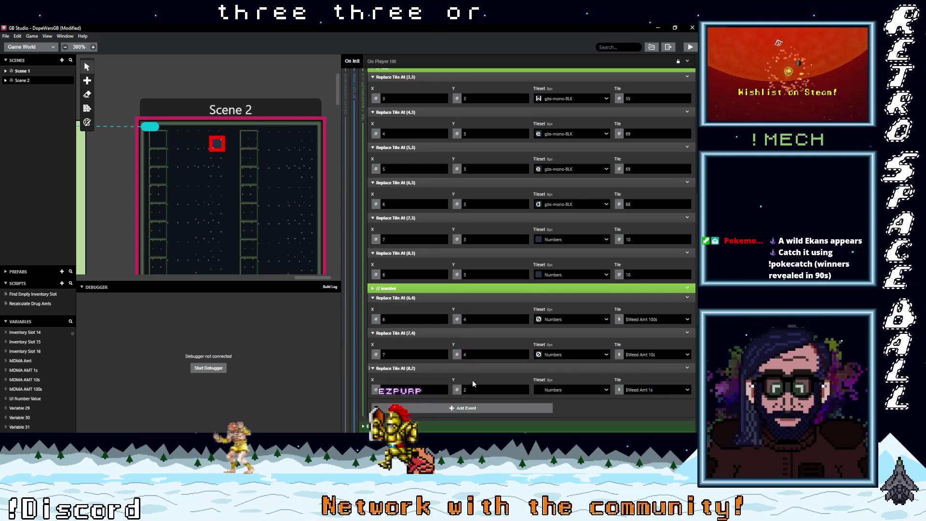
type("4")
scroll(407, 291, "down", 5)
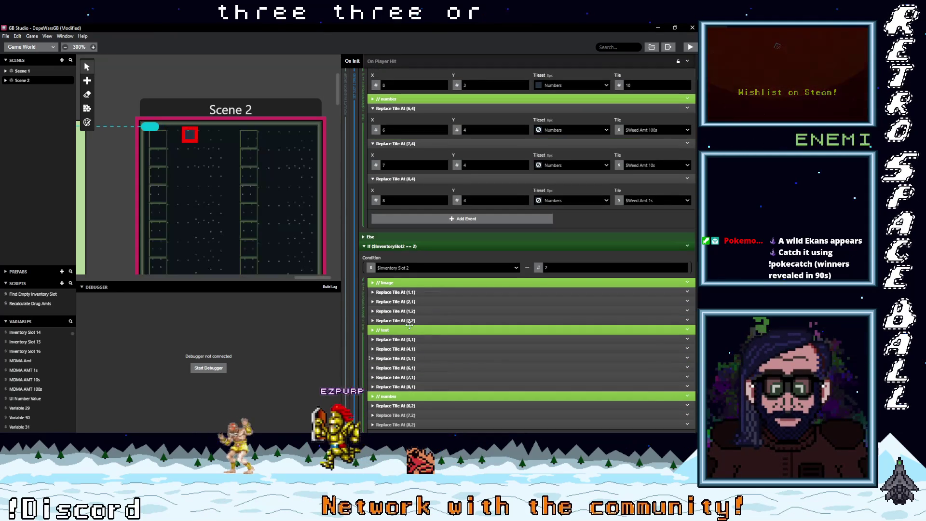
left_click(406, 291)
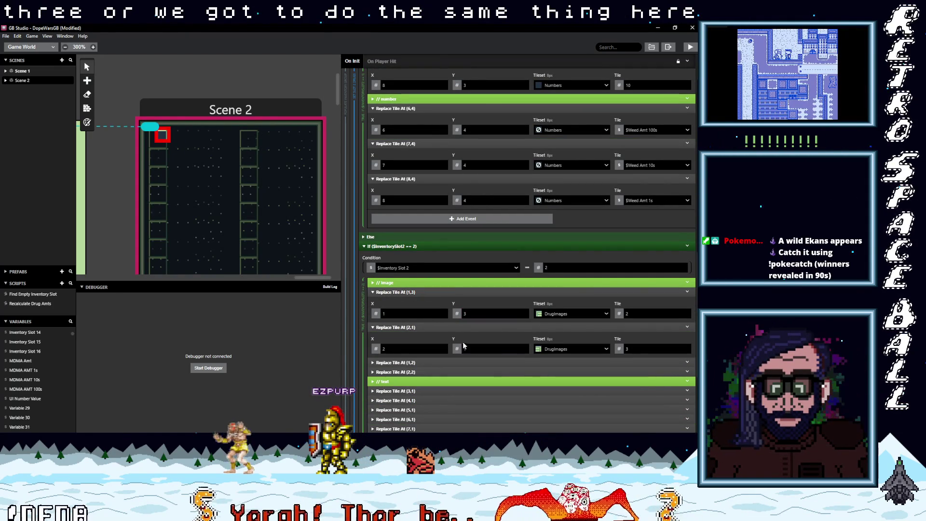
In the slot 2 == 2 branch, put image tiles (2,1) on Y 3 and (1,2), (2,2) on Y 4
left_click(432, 327)
double_click(468, 349)
type("3")
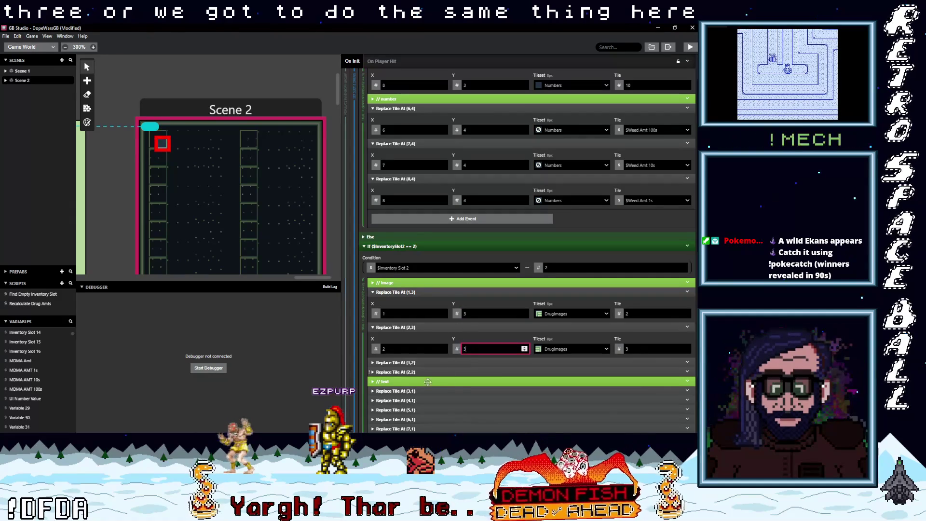
left_click(422, 364)
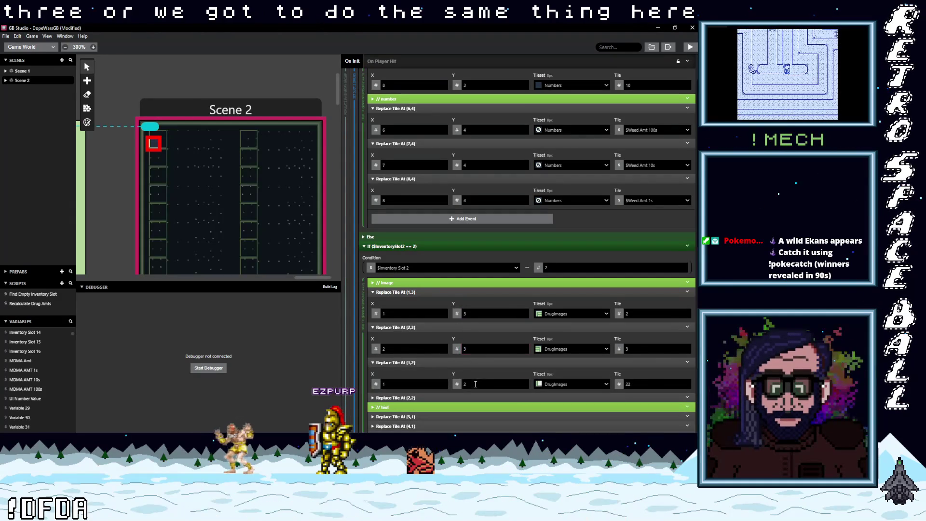
type("4")
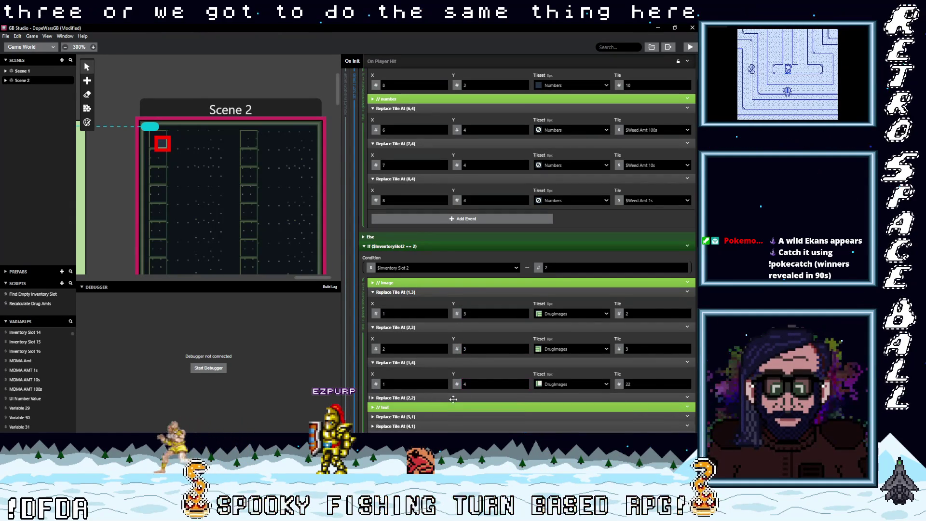
left_click(462, 398)
left_click(461, 407)
type("4")
scroll(434, 367, "down", 3)
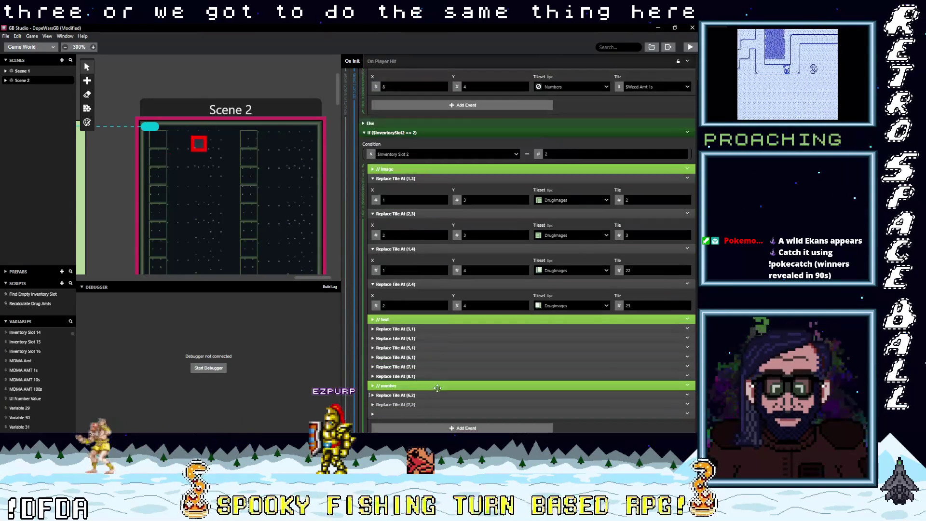
Set the Y of the (3,1), (4,1) and (5,1) text tiles to 3
left_click(411, 329)
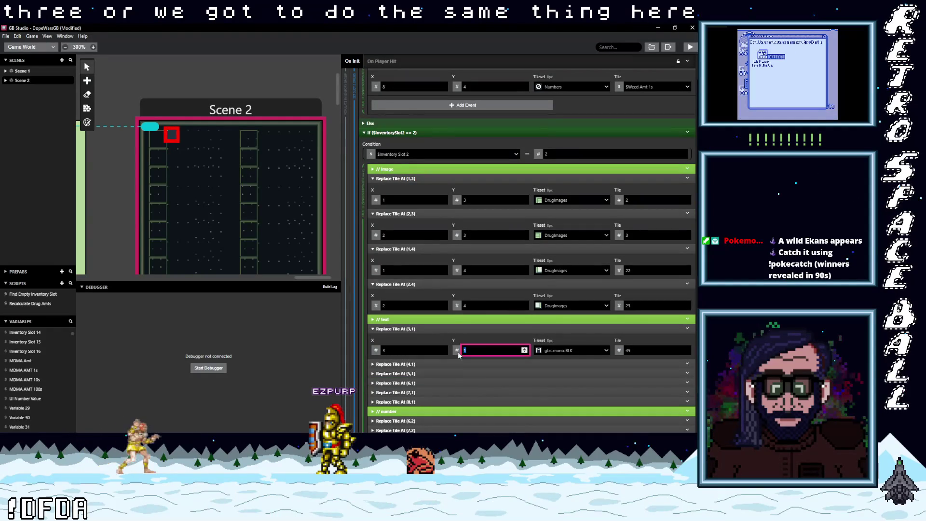
left_click(433, 362)
left_click(477, 386)
type("3")
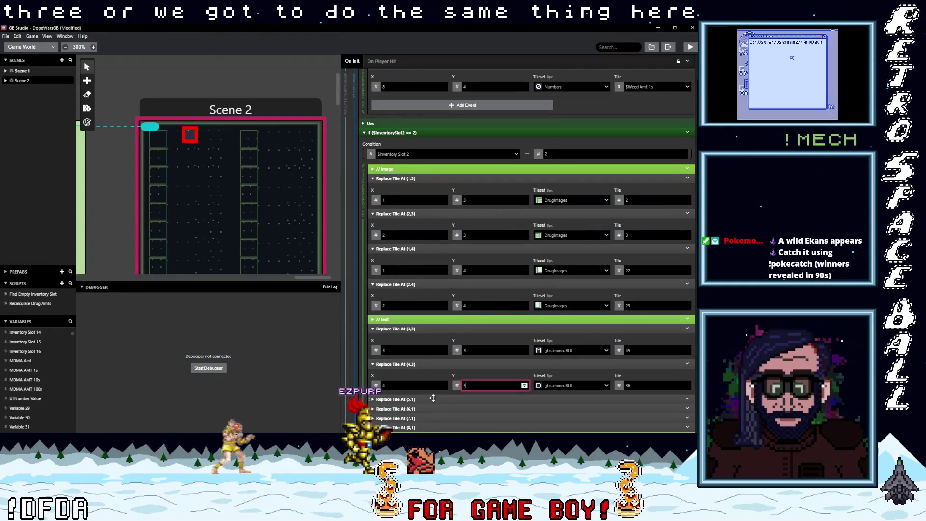
left_click(450, 400)
left_click(483, 421)
type("3")
Set the Y of the (6,1), (7,1) and (8,1) text tiles to 3
scroll(422, 399, "down", 3)
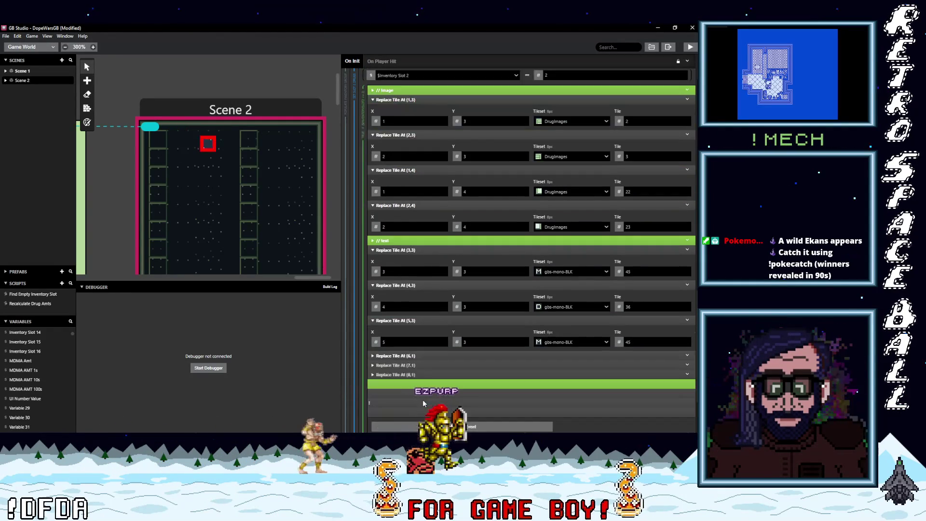
left_click(419, 320)
left_click(487, 341)
type("3")
left_click(428, 356)
left_click(433, 378)
key("Tab")
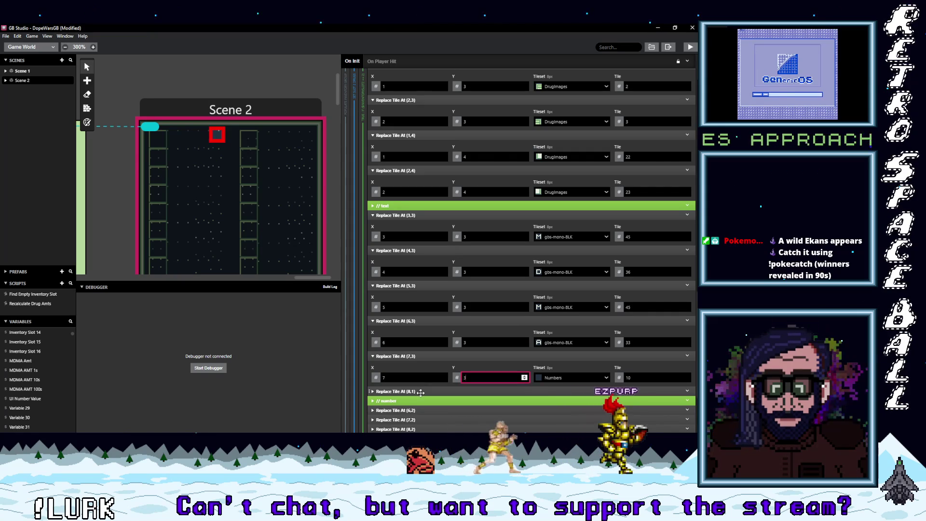
left_click(421, 392)
type("3")
scroll(412, 364, "down", 3)
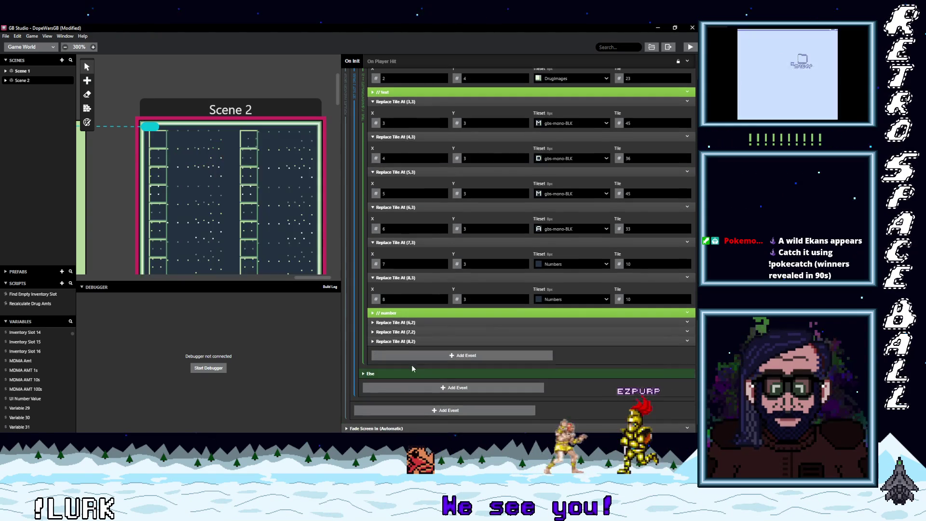
Set the Y of the slot 2 == 2 number tiles (6,2), (7,2), (8,2) to 4
left_click(415, 322)
double_click(470, 342)
type("4")
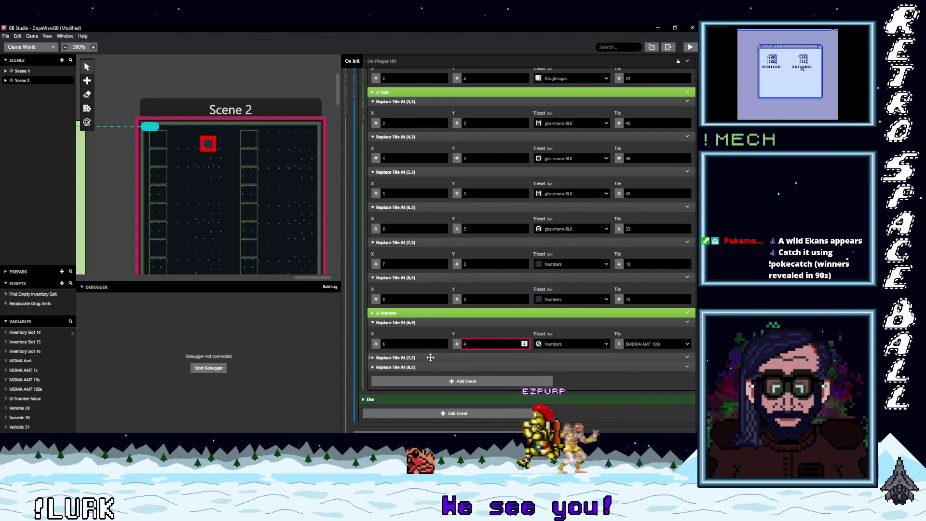
left_click(471, 358)
left_click(482, 378)
type("4")
scroll(429, 371, "down", 1)
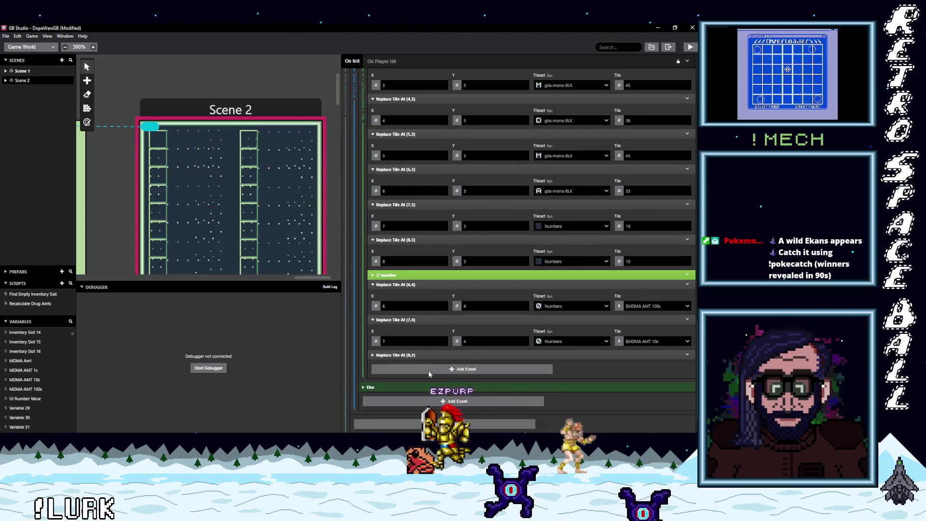
left_click(425, 355)
double_click(473, 375)
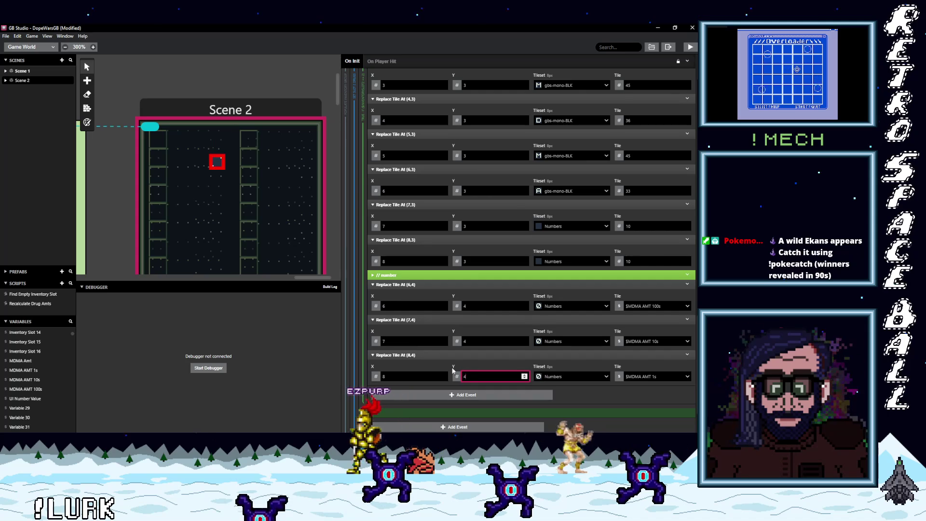
Open the Recalculate Drug Amts script from the Scripts list
scroll(439, 361, "up", 10)
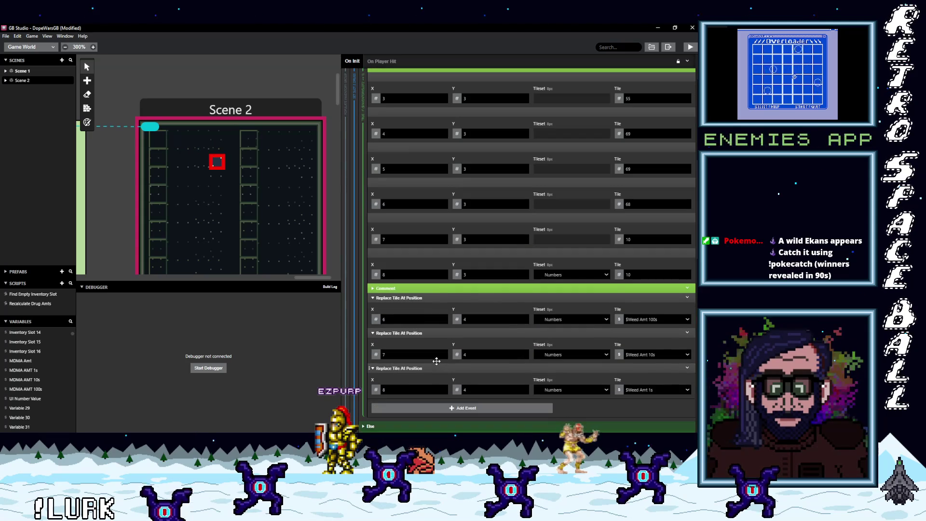
scroll(437, 360, "up", 10)
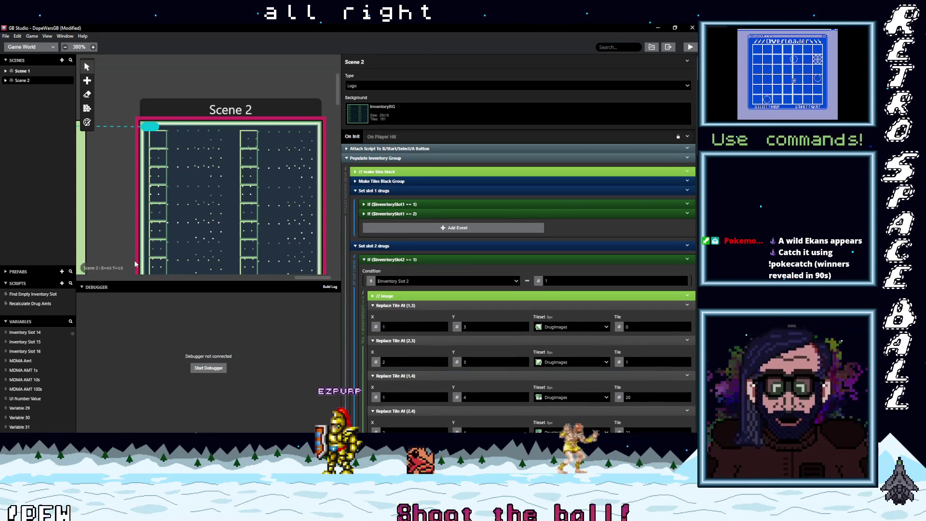
left_click(32, 304)
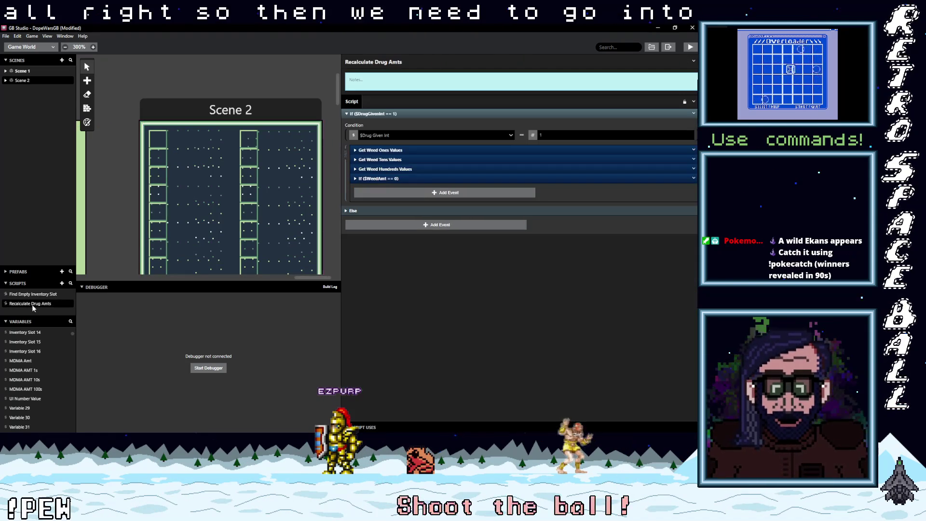
Collapse the $DrugGivenInt == 1 branch and rename Get Weed Hundreds Values to Get Hundreds Values
left_click(418, 114)
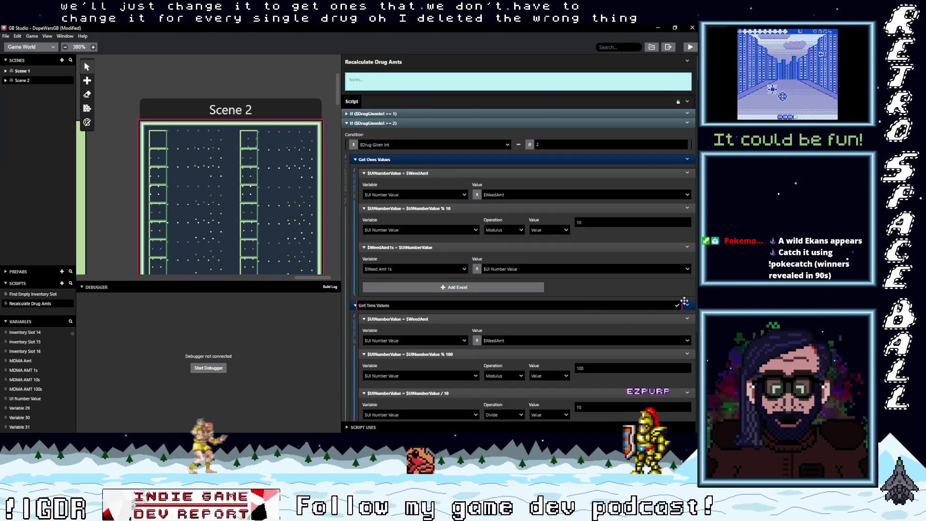
scroll(554, 336, "down", 3)
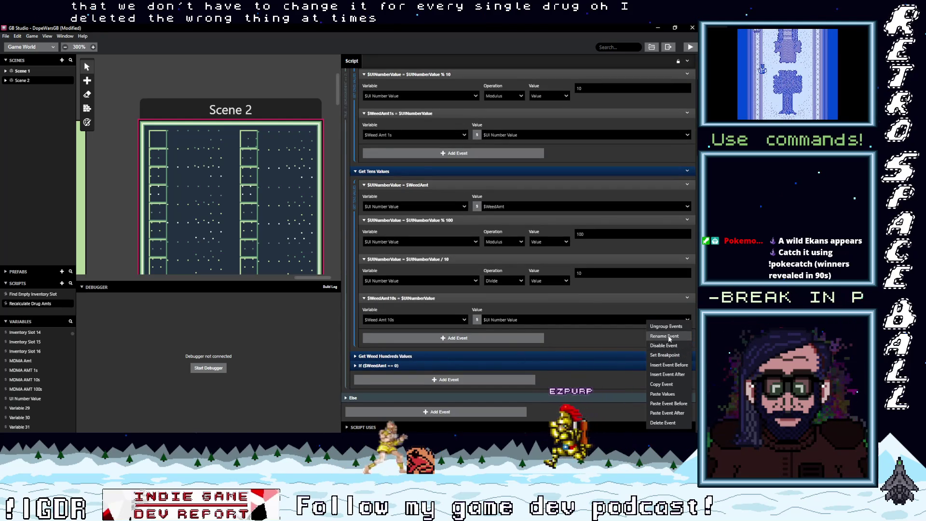
double_click(379, 357)
left_click(379, 357)
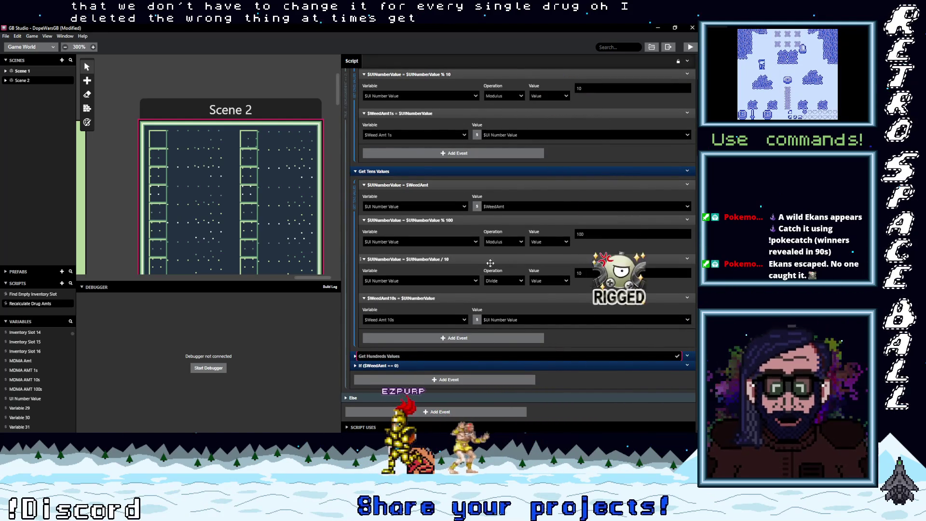
scroll(493, 266, "up", 1)
scroll(494, 266, "up", 3)
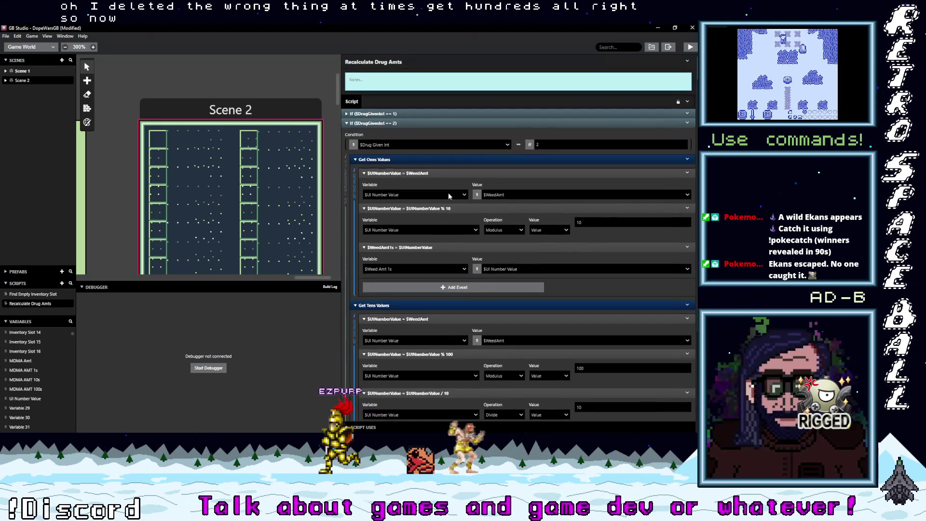
Copy $MDMA Amt into $UINumberValue at the start of the MDMA branch
left_click(525, 198)
type("mdm")
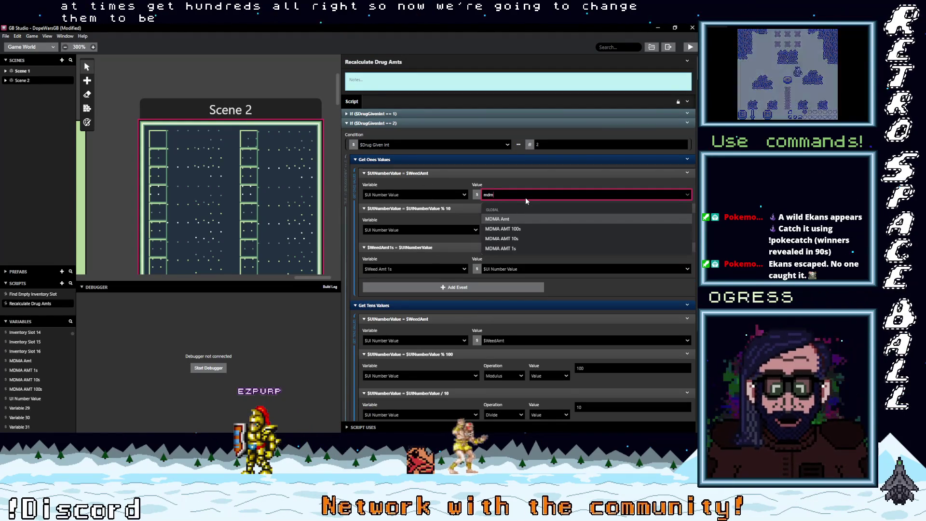
key("Return")
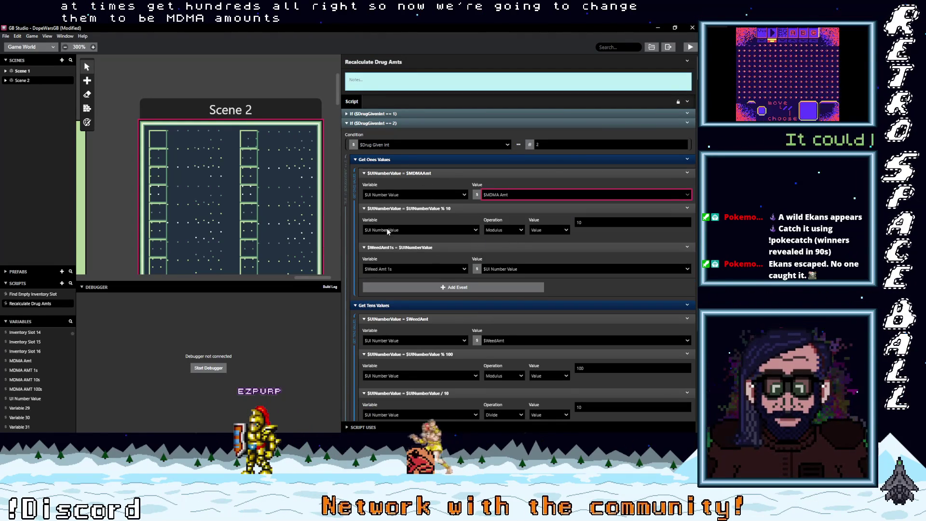
left_click(394, 269)
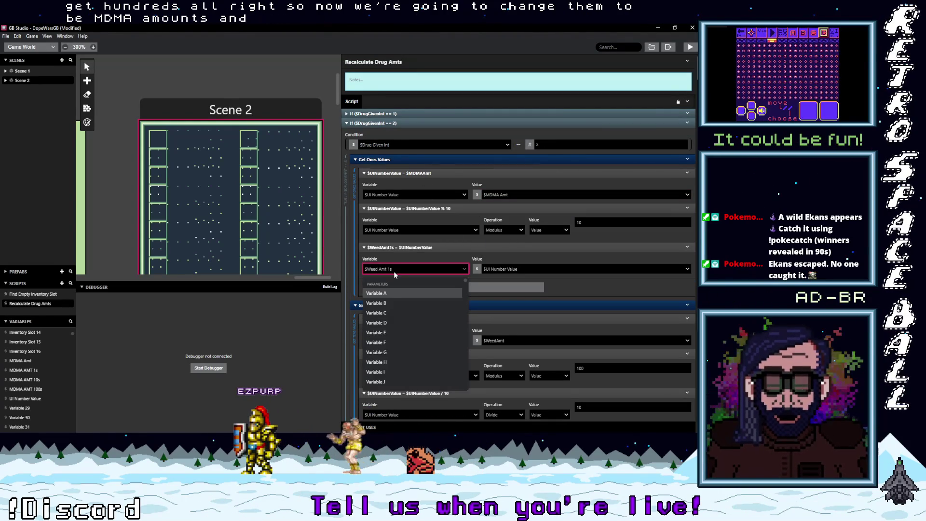
type("mdm")
left_click(393, 293)
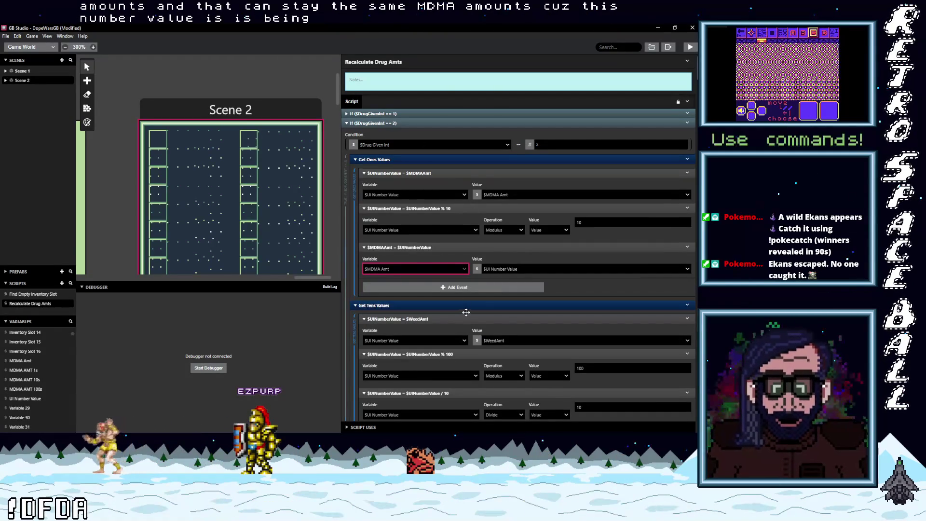
Use MDMA Amt as the tens source and store the ones digit in MDMA AMT 1s
scroll(465, 311, "down", 3)
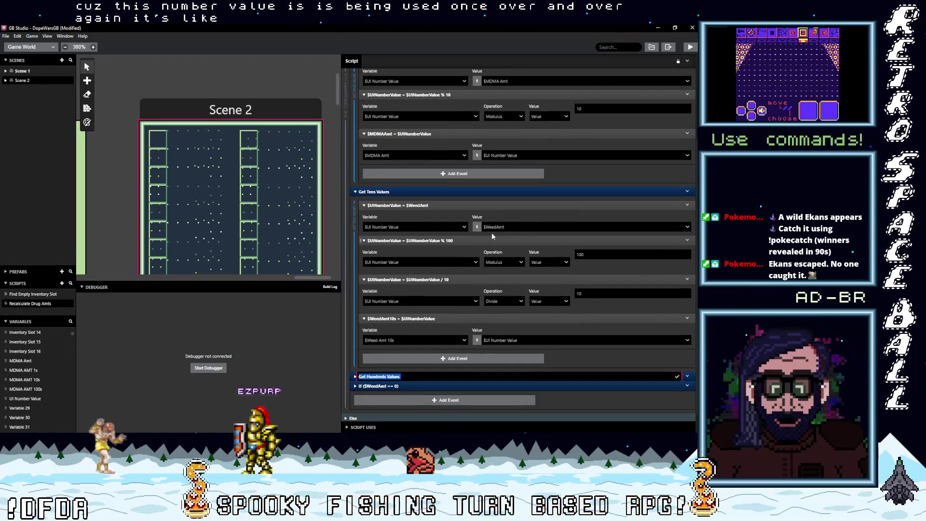
left_click(500, 226)
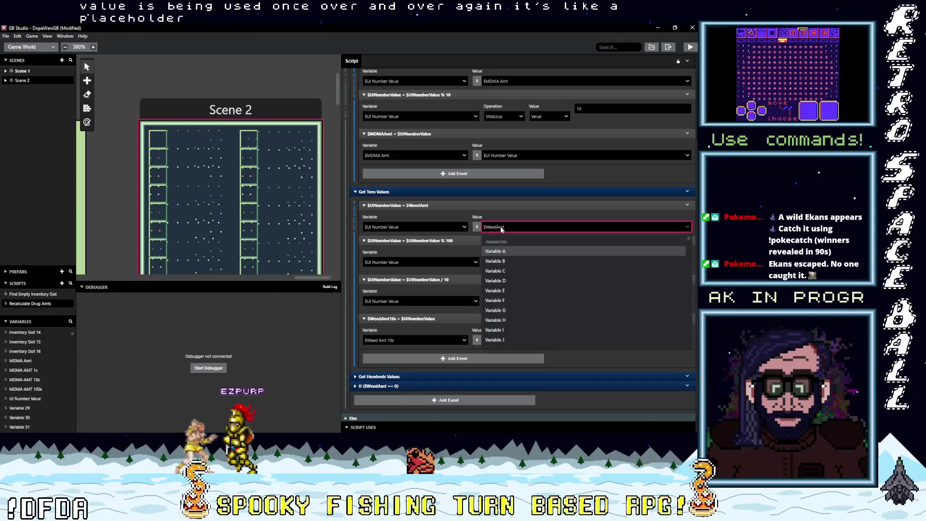
type("m")
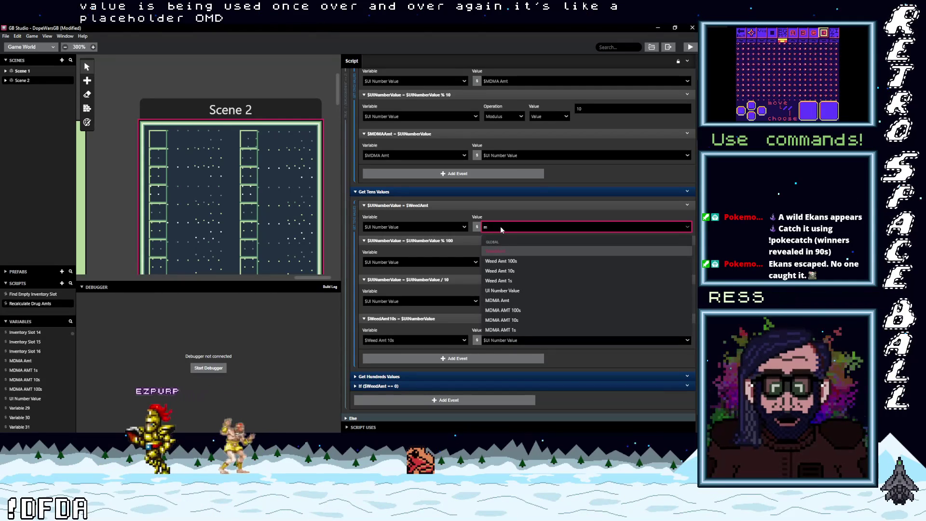
left_click(494, 300)
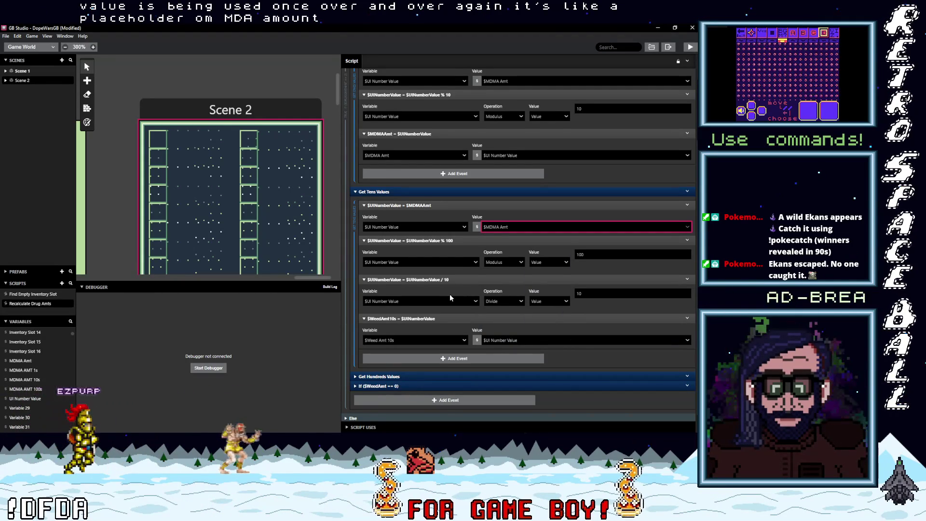
scroll(449, 293, "up", 3)
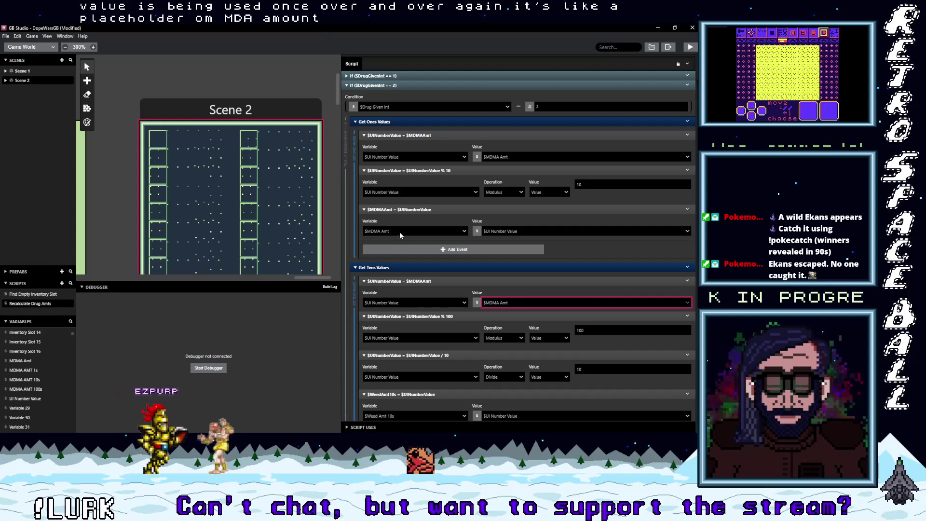
left_click(399, 231)
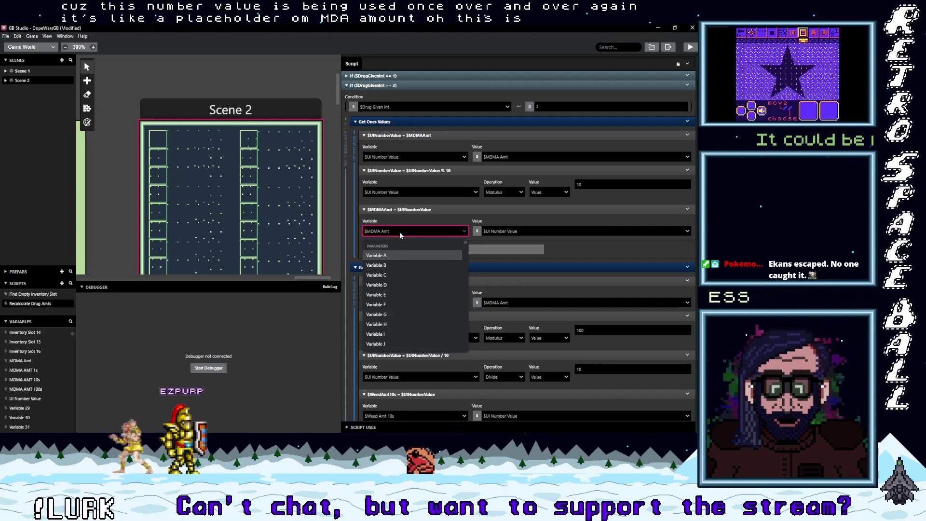
type("m")
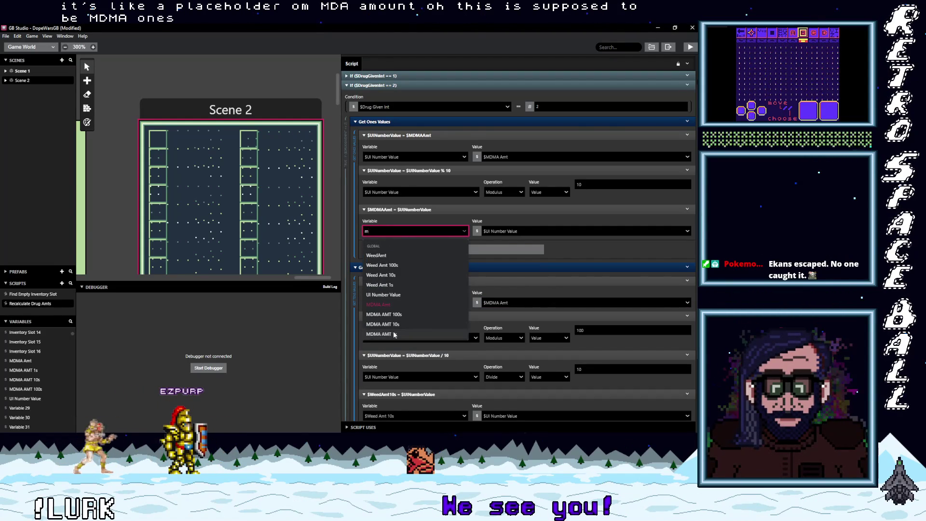
left_click(434, 334)
Store the tens digit in MDMA AMT 10s
scroll(449, 308, "down", 3)
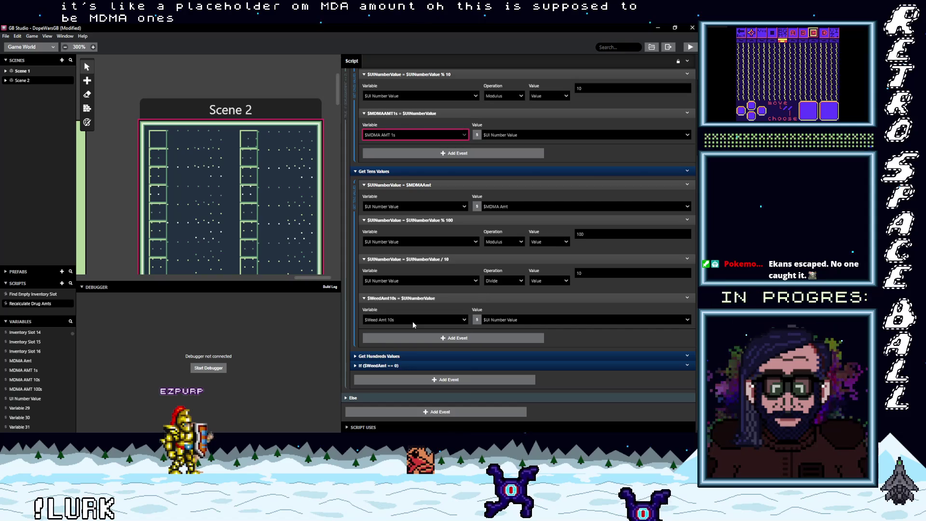
left_click(412, 321)
type("md")
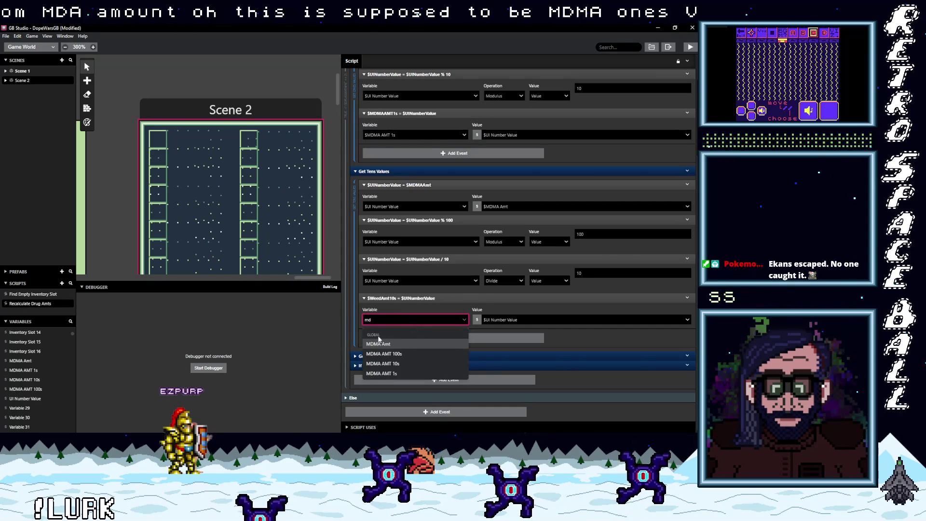
key("Down")
key("Down")
key("Return")
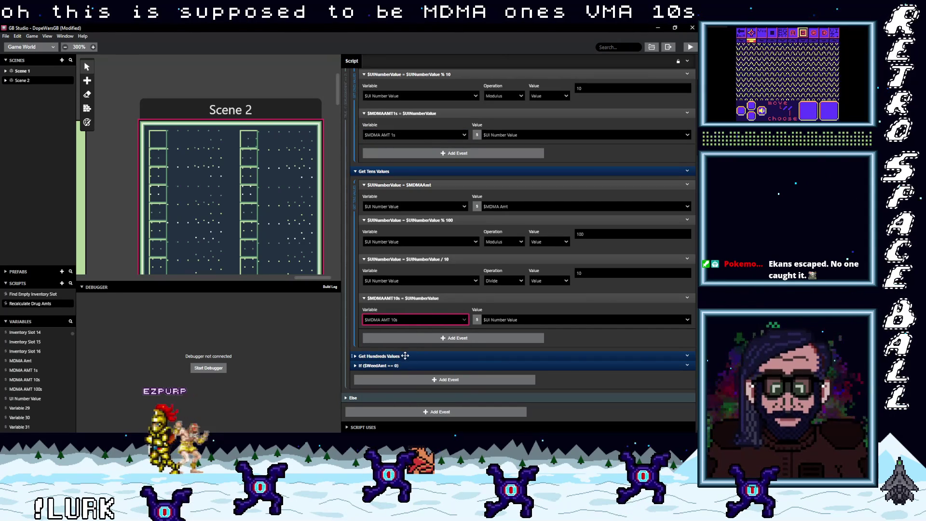
In Get Hundreds Values, use MDMA Amt as the source and store the result in MDMA AMT 100s
left_click(434, 353)
scroll(434, 351, "down", 4)
left_click(504, 255)
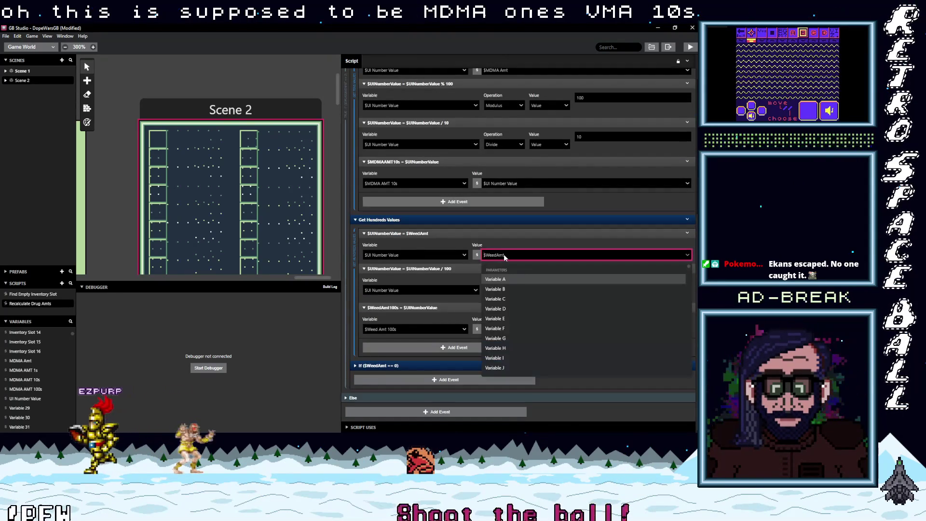
type("md")
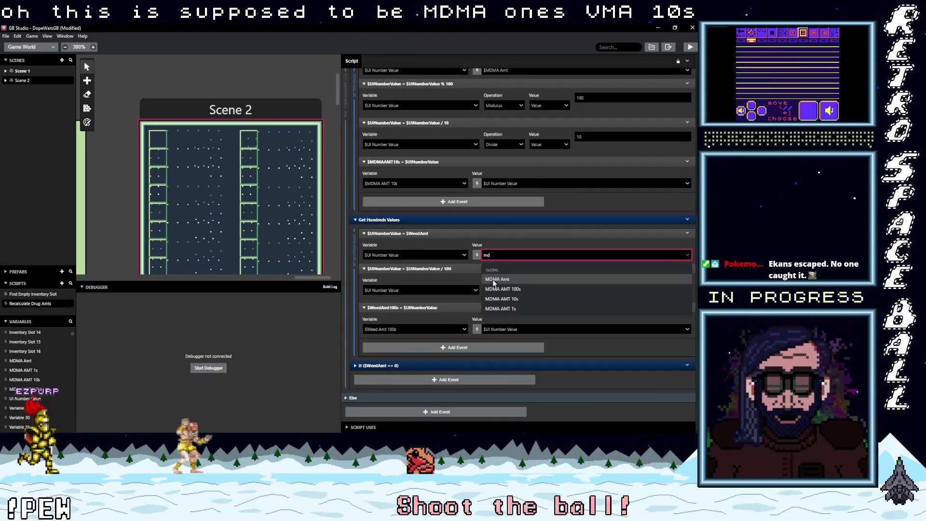
left_click(493, 279)
left_click(423, 329)
type("md")
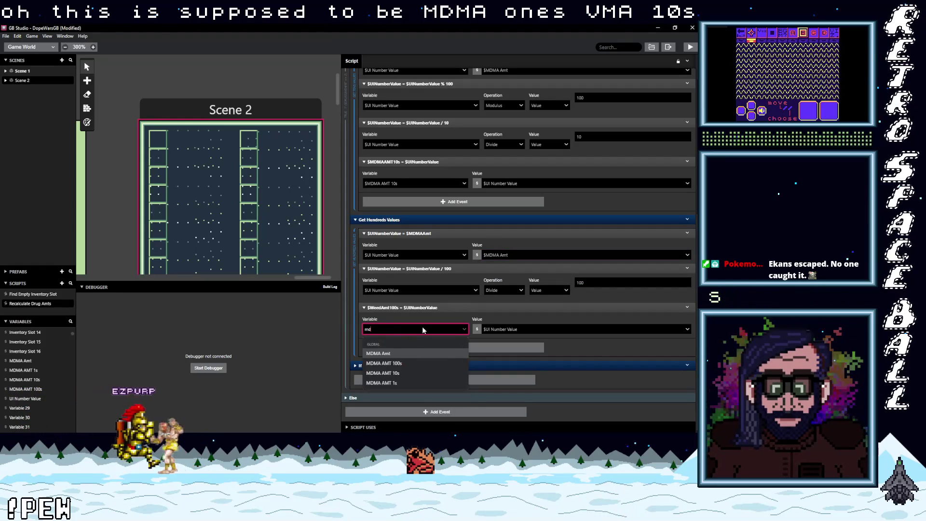
left_click(404, 363)
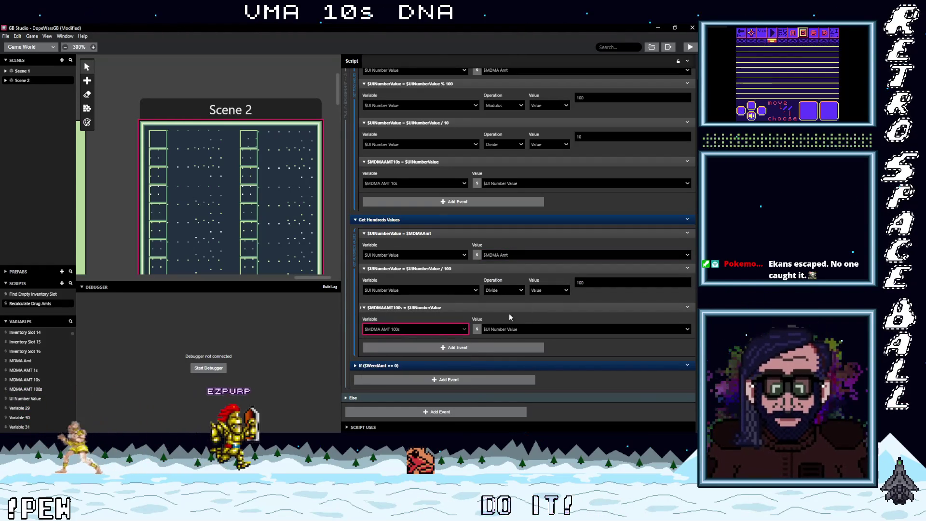
Change the zero-amount check to test $MDMA Amt == 0 instead of Weed Amt
left_click(415, 366)
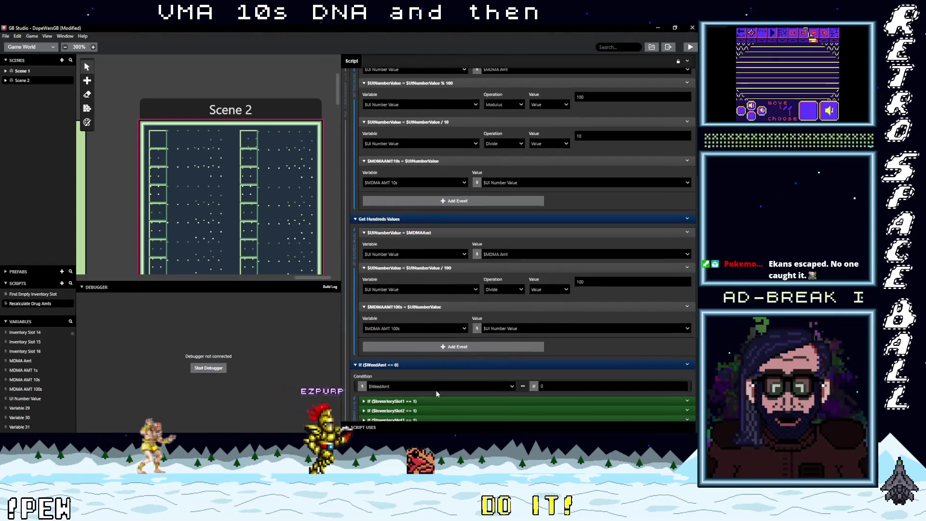
scroll(435, 380, "down", 3)
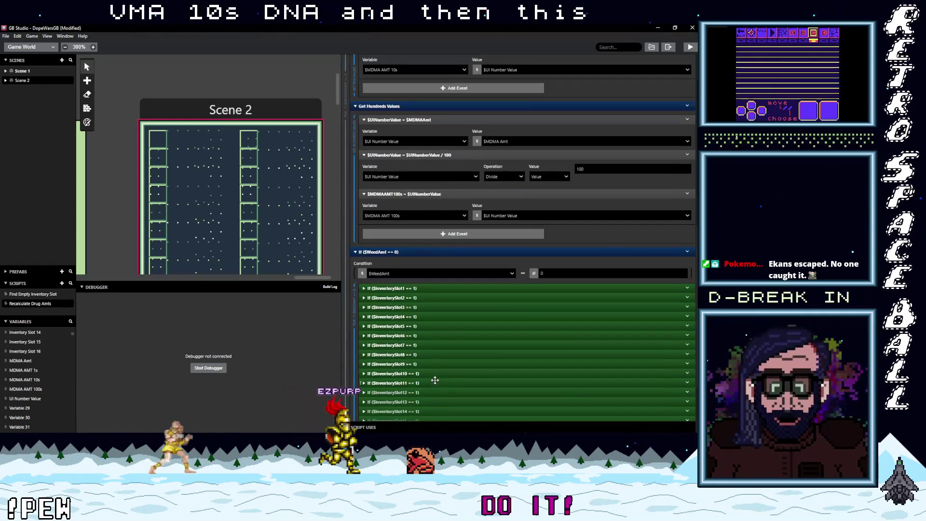
left_click(393, 274)
type("m")
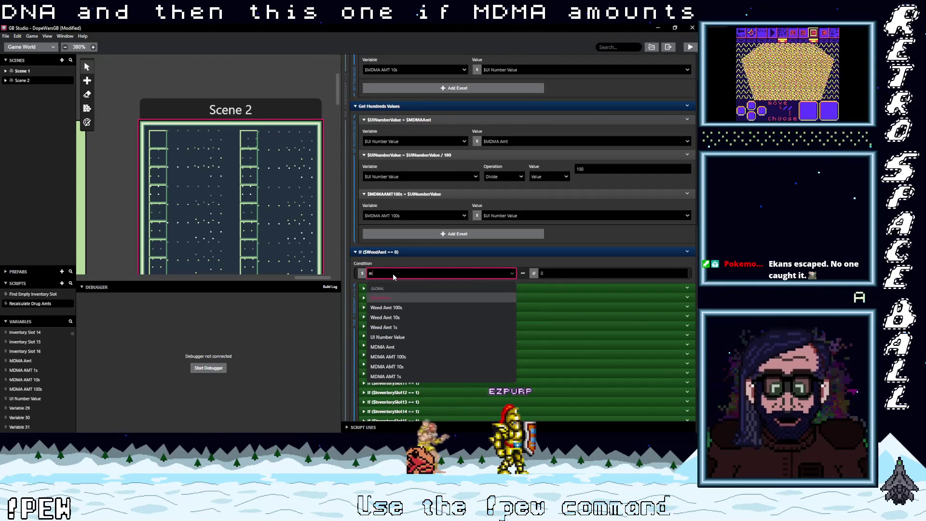
left_click(386, 347)
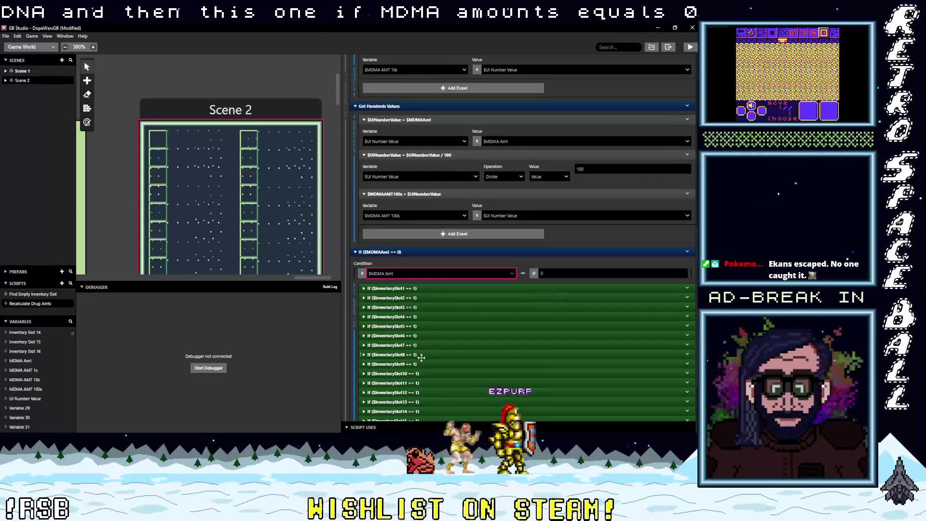
scroll(404, 338, "down", 2)
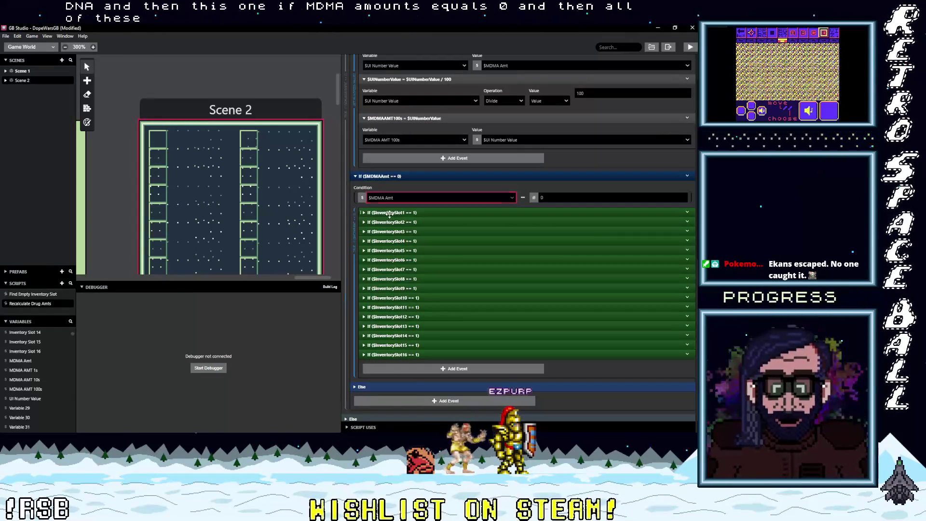
Change the InventorySlot1 to Slot4 checks to test for 2 instead of 1
left_click(389, 212)
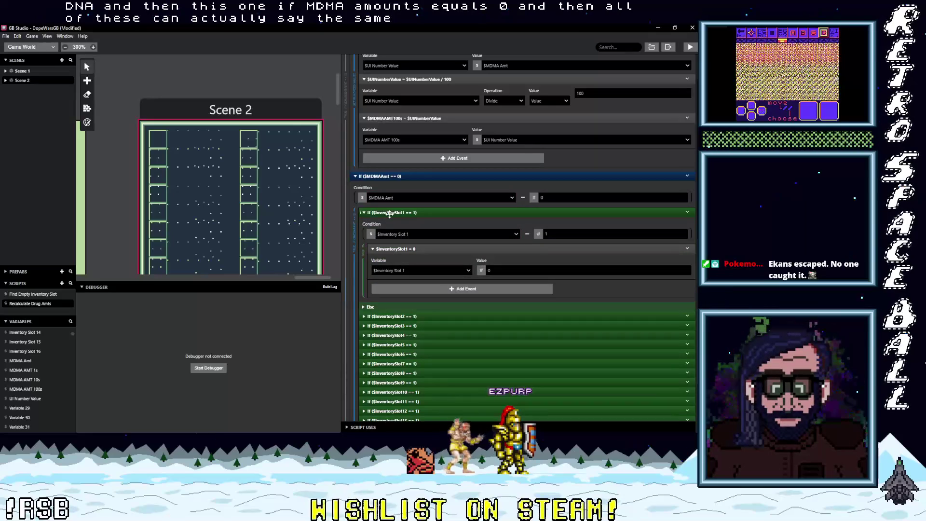
left_click(556, 233)
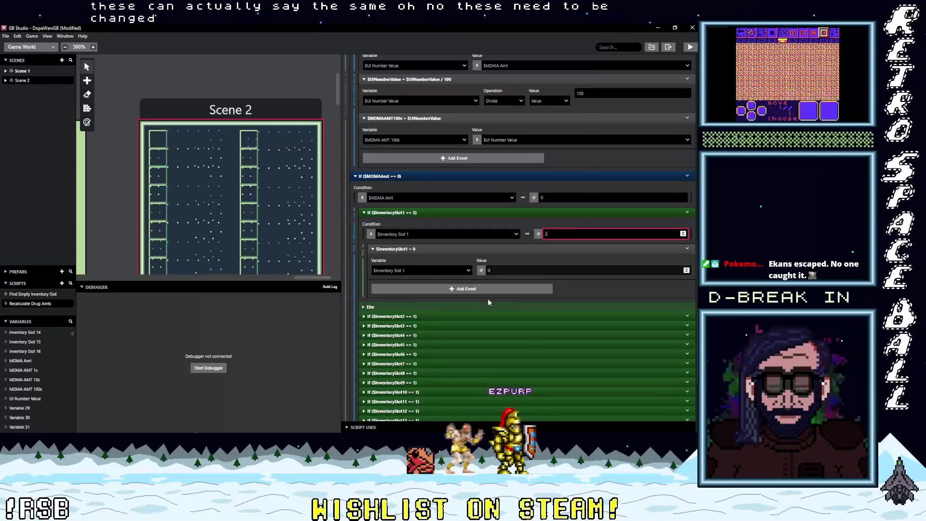
left_click(419, 316)
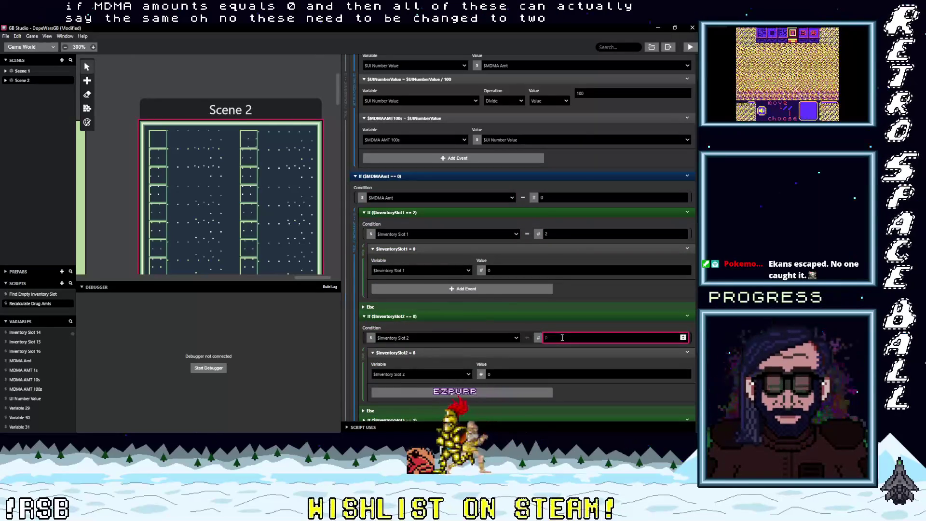
type("2")
scroll(501, 353, "down", 4)
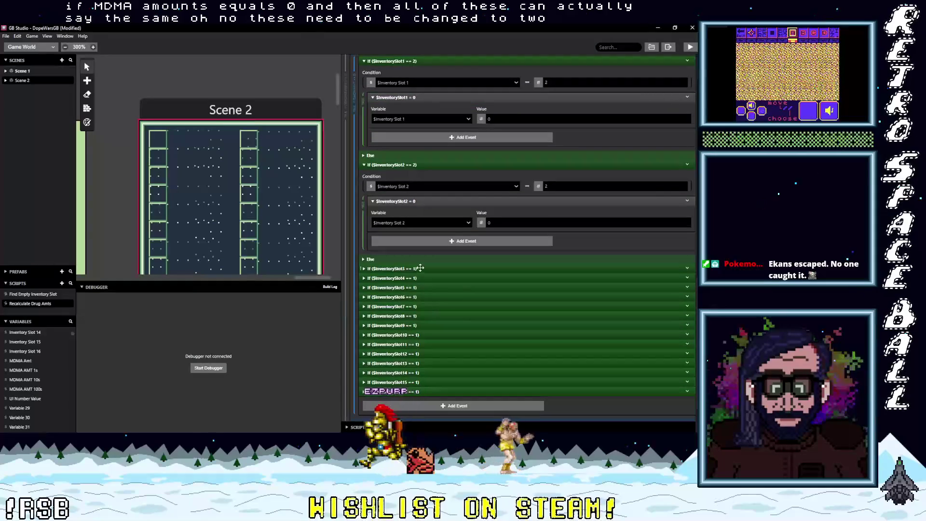
left_click(410, 268)
left_click(612, 289)
type("2")
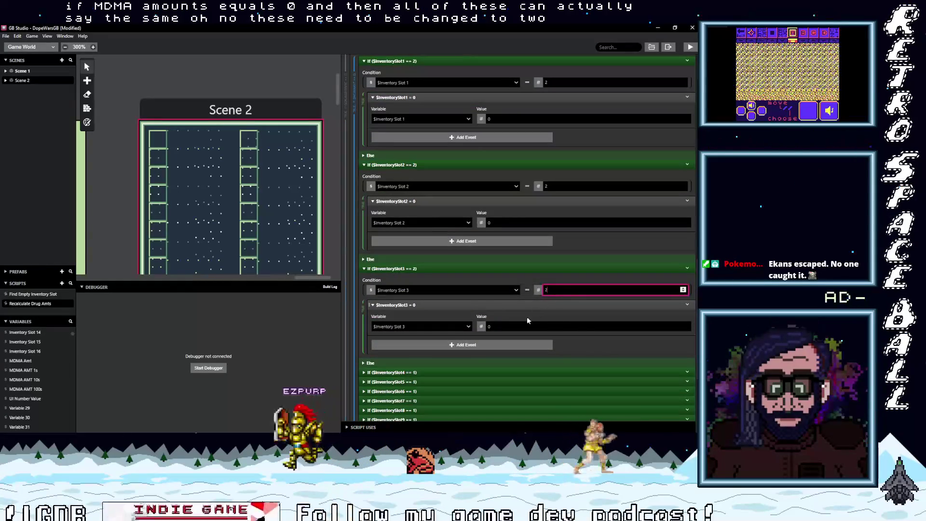
left_click(529, 371)
scroll(538, 360, "down", 2)
left_click(557, 319)
type("2")
Set the InventorySlot5 through Slot9 conditions to compare against 2
scroll(502, 328, "down", 2)
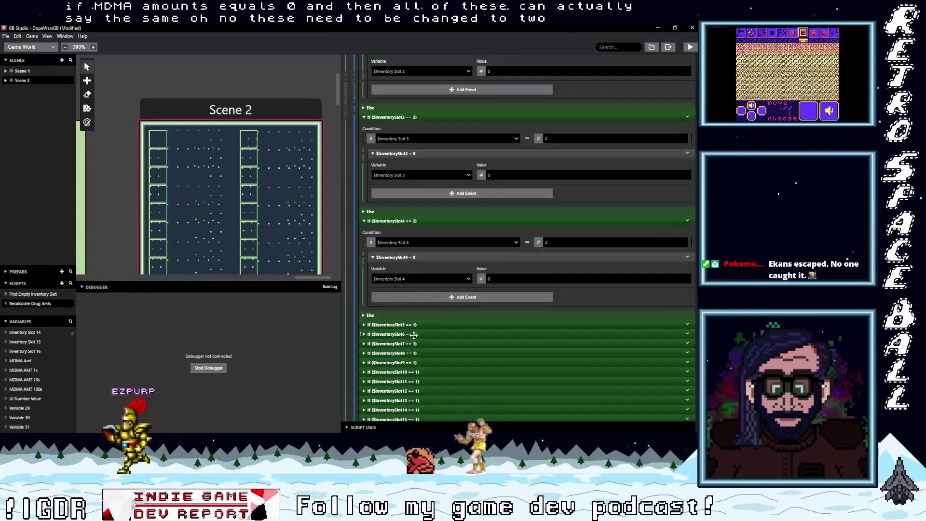
left_click(448, 326)
left_click(557, 346)
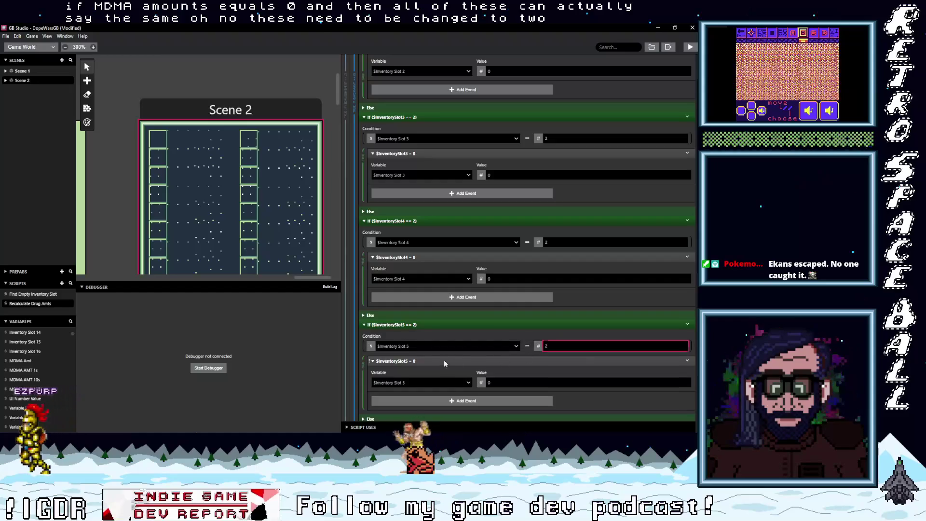
scroll(444, 363, "down", 4)
left_click(531, 277)
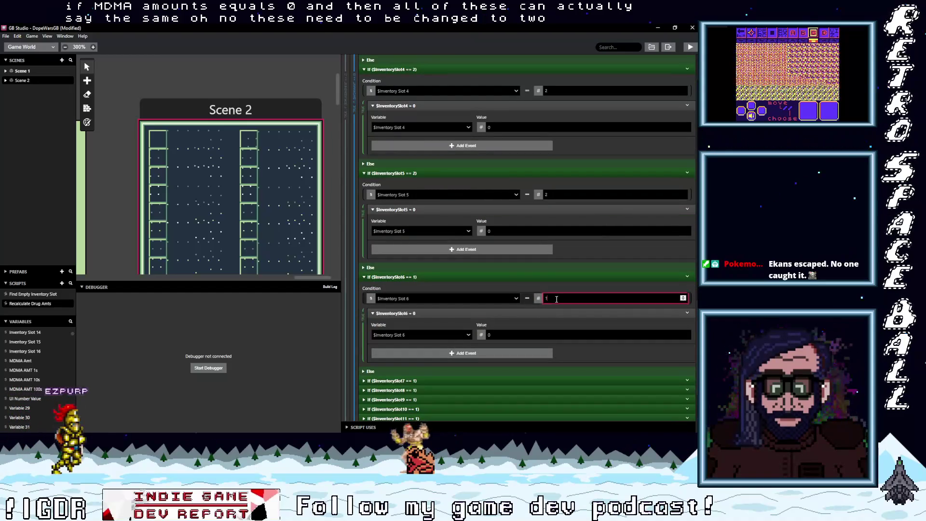
left_click(400, 380)
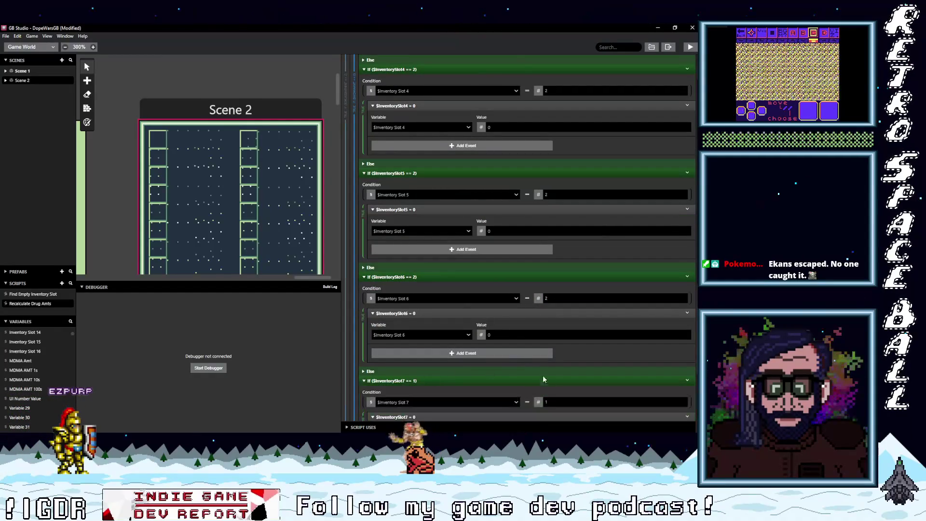
type("2")
scroll(519, 389, "down", 4)
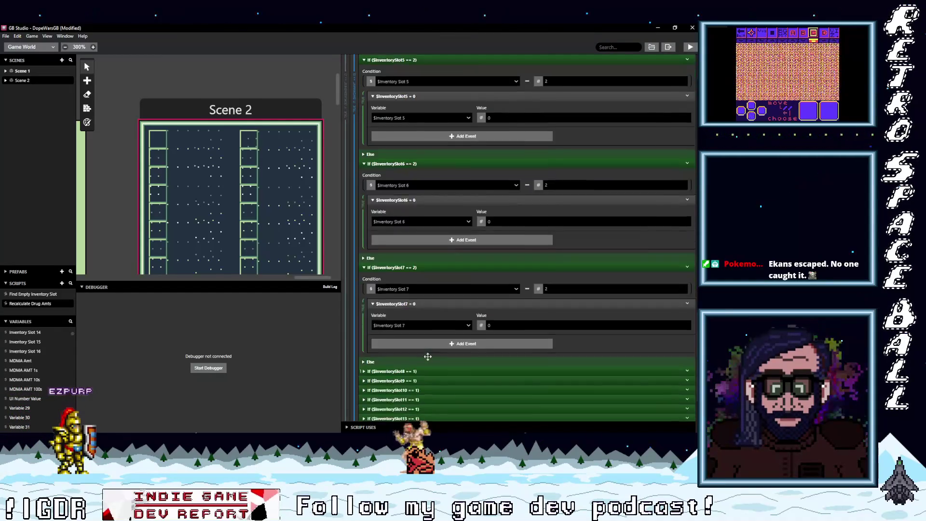
left_click(406, 332)
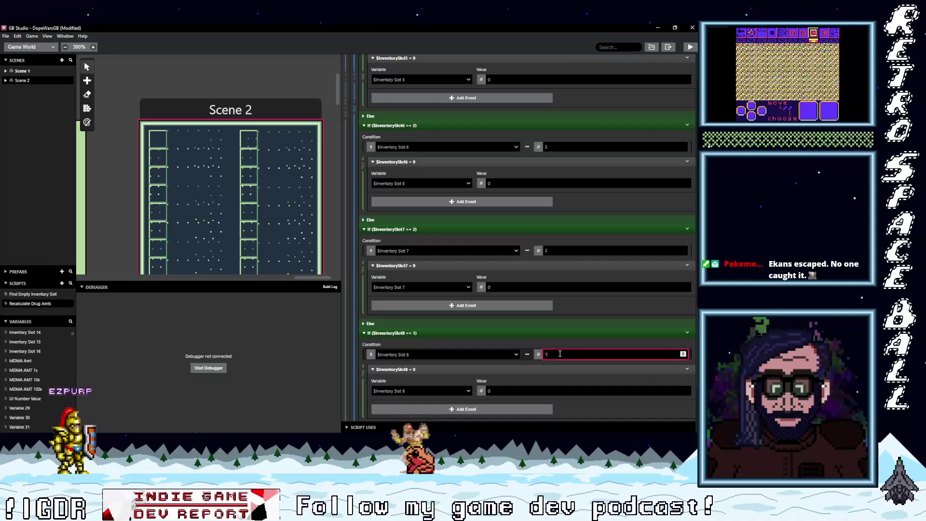
type("2")
scroll(455, 352, "down", 4)
left_click(465, 289)
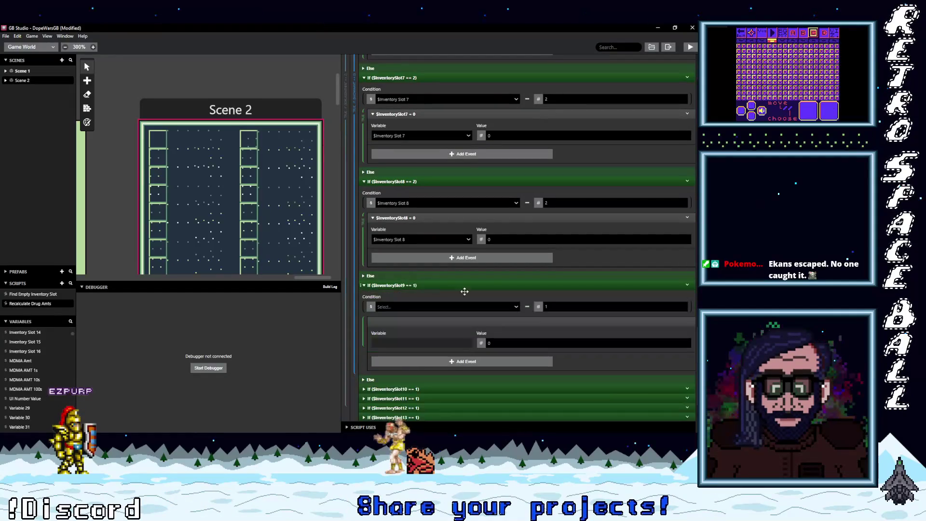
scroll(449, 347, "down", 2)
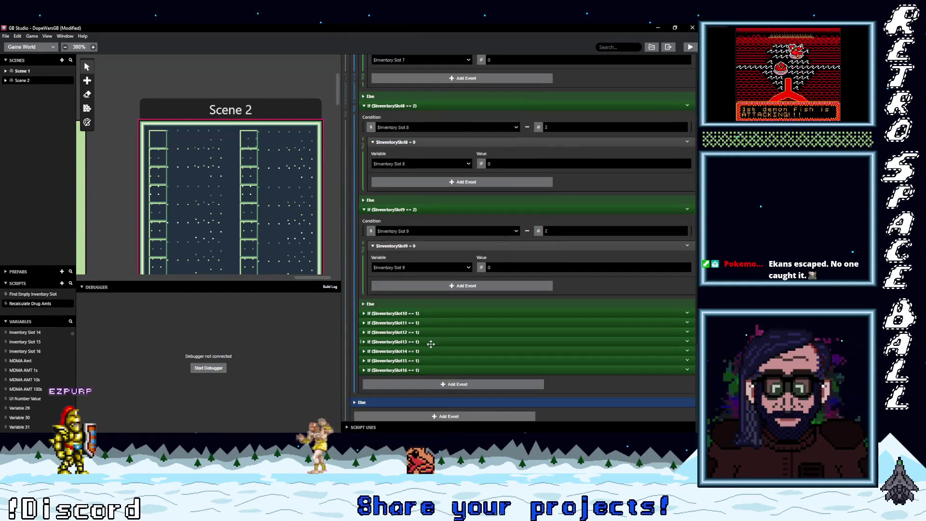
Update the Slot10, Slot11 and Slot12 inventory checks to test for 2
left_click(453, 313)
left_click(560, 334)
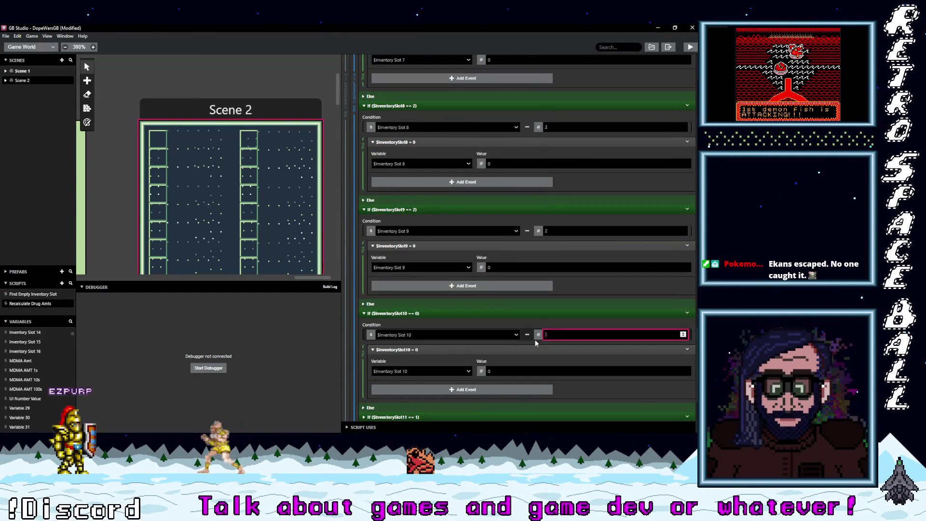
type("2")
scroll(452, 352, "down", 2)
left_click(410, 343)
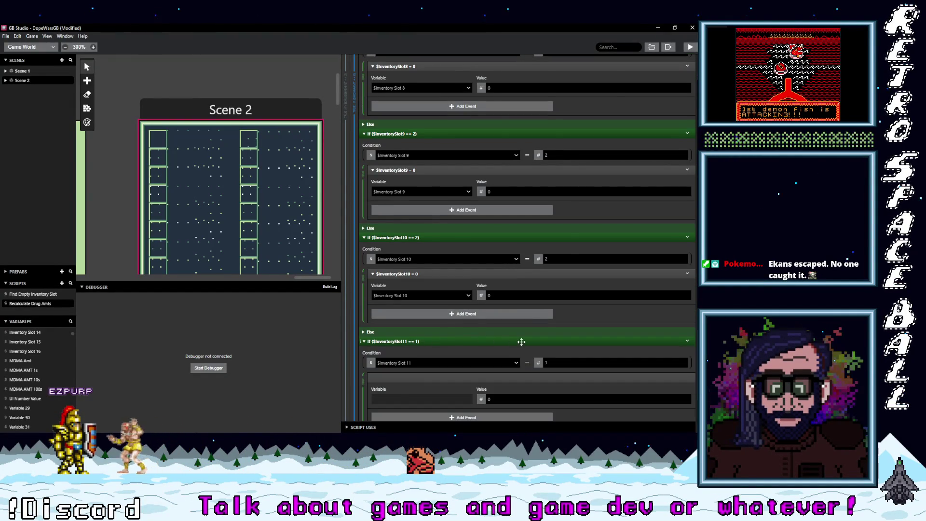
left_click(560, 363)
type("2")
scroll(440, 361, "down", 2)
scroll(404, 351, "down", 1)
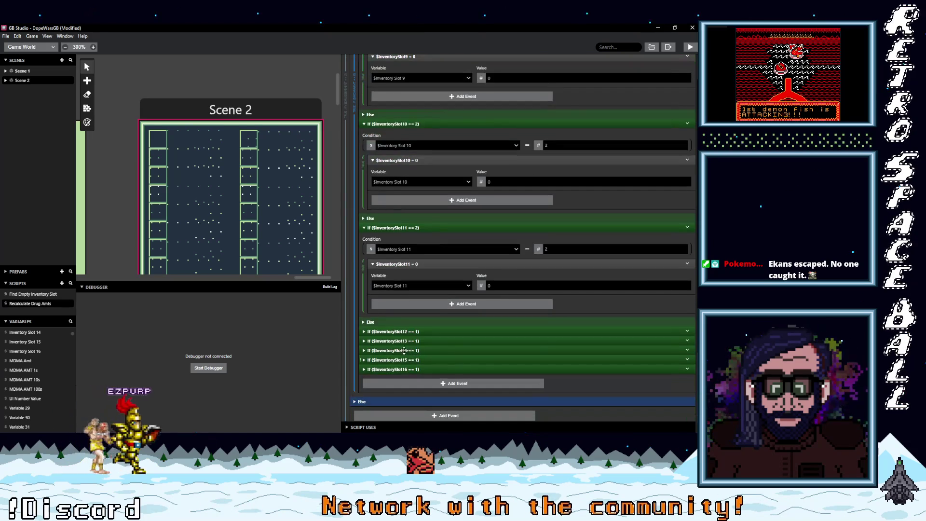
left_click(410, 331)
left_click(558, 351)
type("2")
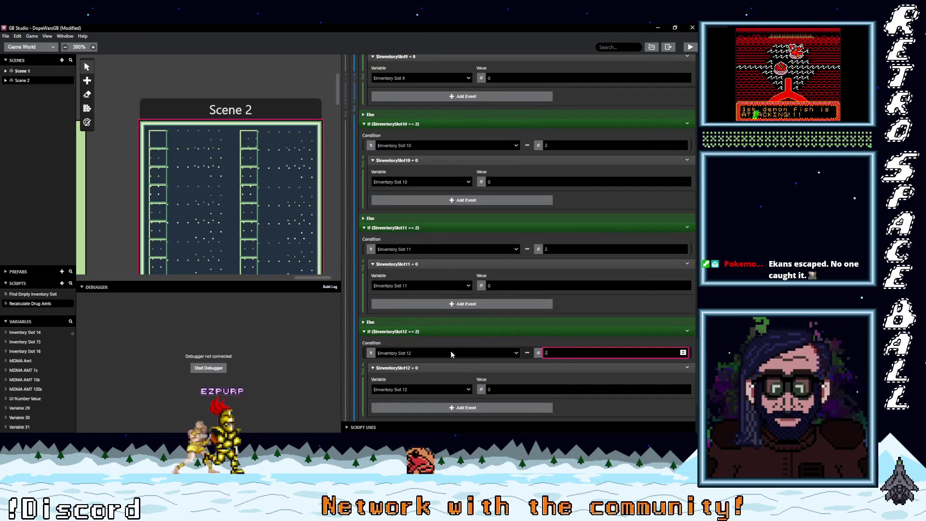
Change the Slot13, Slot14 and Slot15 condition values to 2
scroll(451, 351, "down", 3)
left_click(473, 322)
left_click(556, 342)
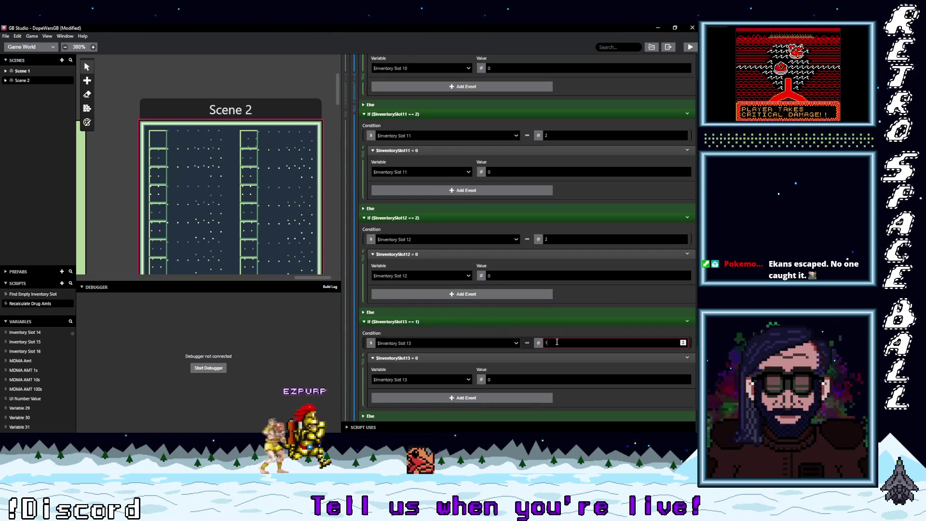
type("2")
scroll(469, 346, "down", 3)
left_click(415, 314)
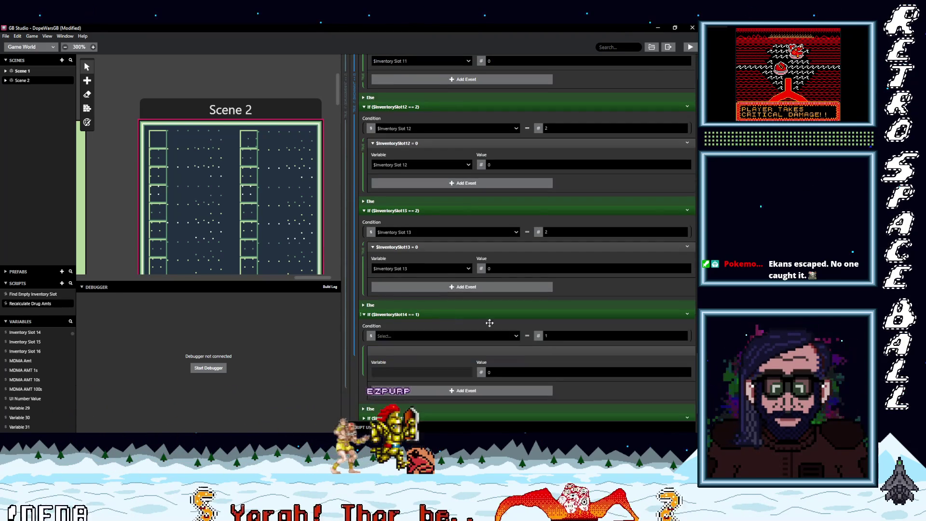
left_click(559, 336)
type("2")
scroll(434, 333, "down", 3)
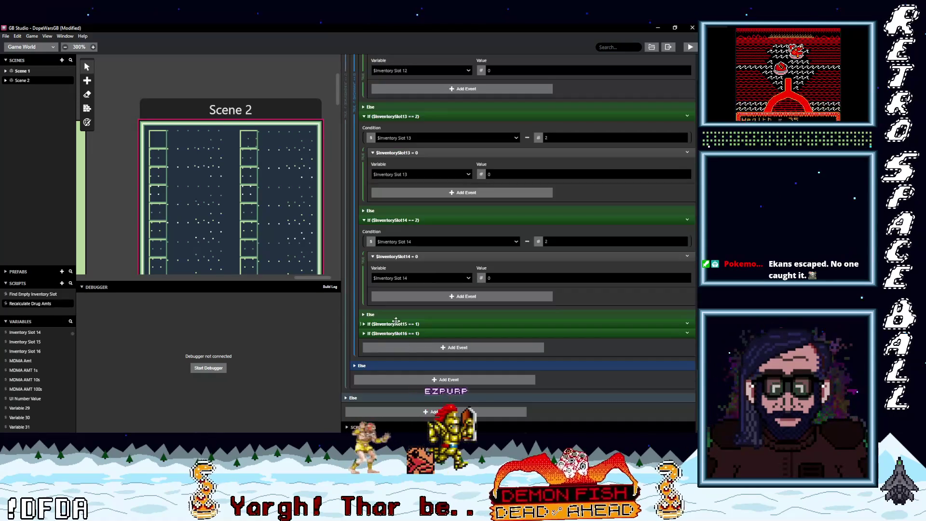
left_click(403, 323)
left_click(554, 344)
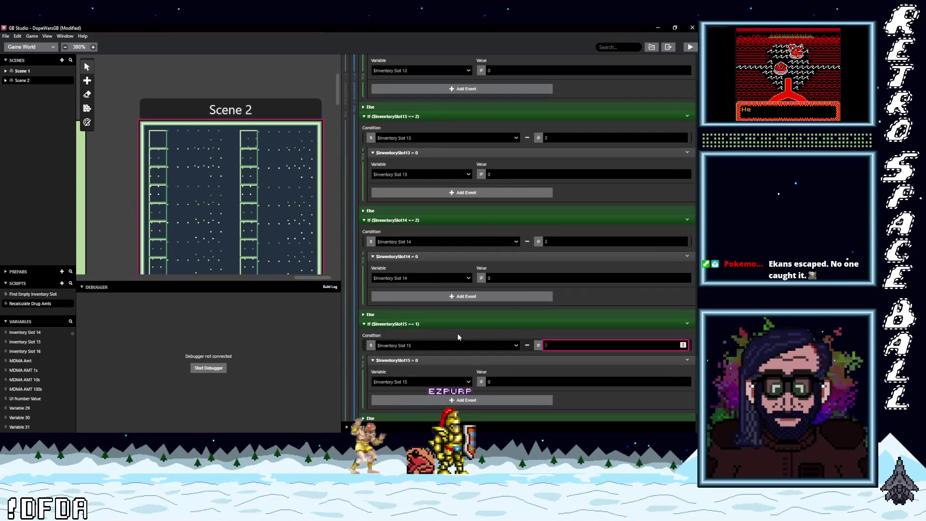
type("2")
scroll(457, 337, "down", 3)
left_click(413, 333)
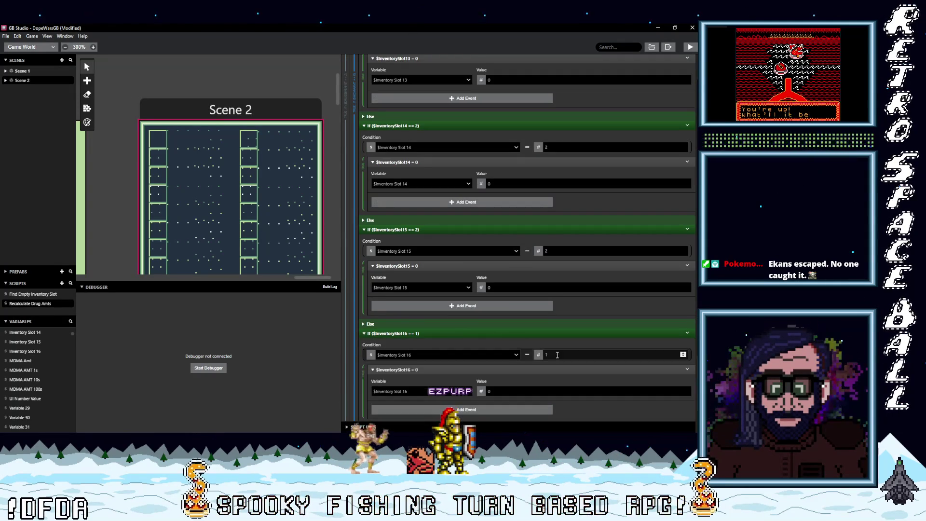
scroll(468, 341, "up", 5)
scroll(451, 346, "up", 12)
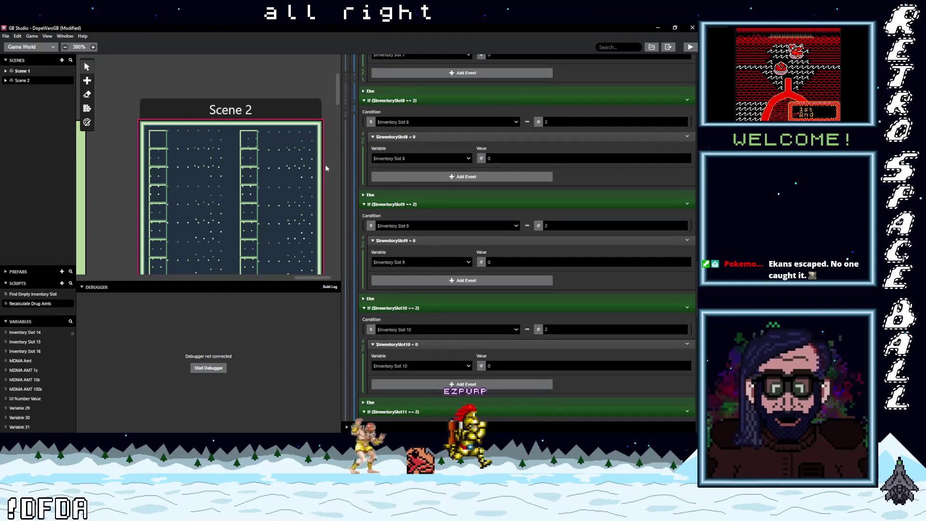
Save, run a test build, and accept the dealer's fronted MDMA
key("ctrl+s")
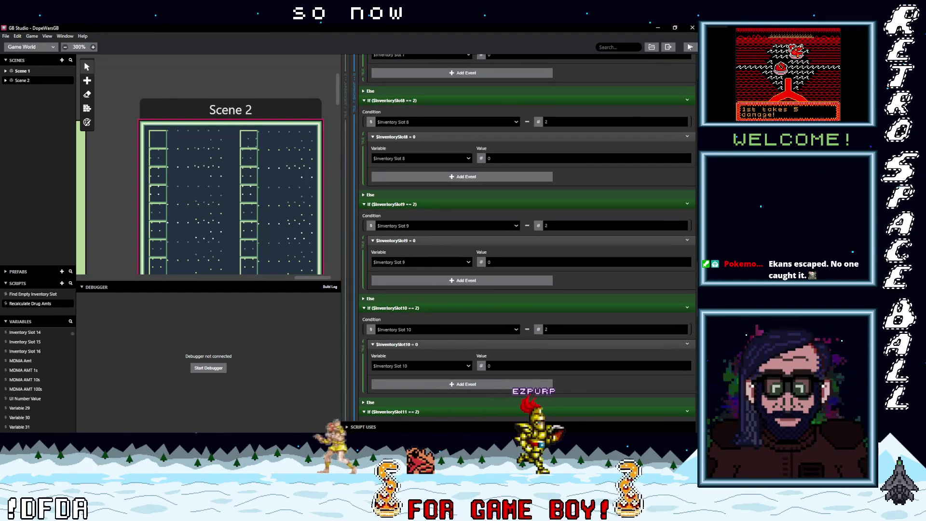
left_click(690, 47)
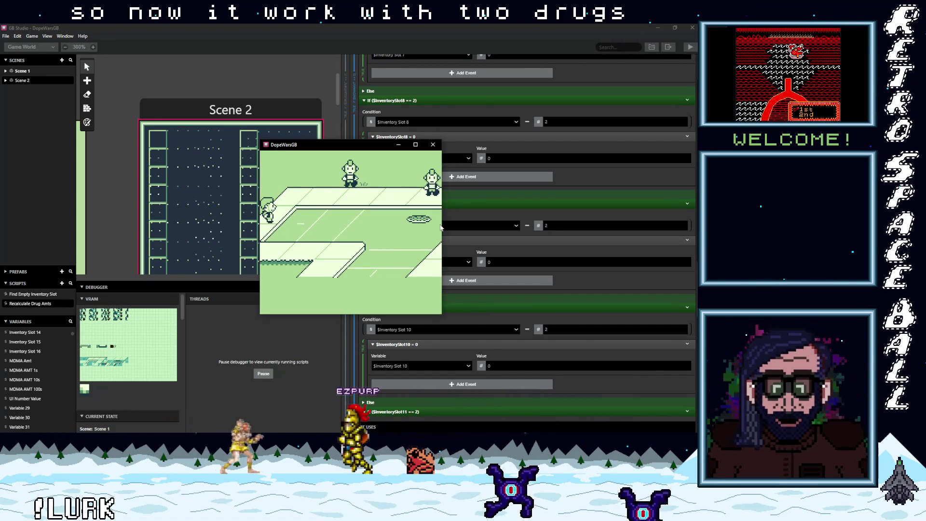
key("Down")
key("Right")
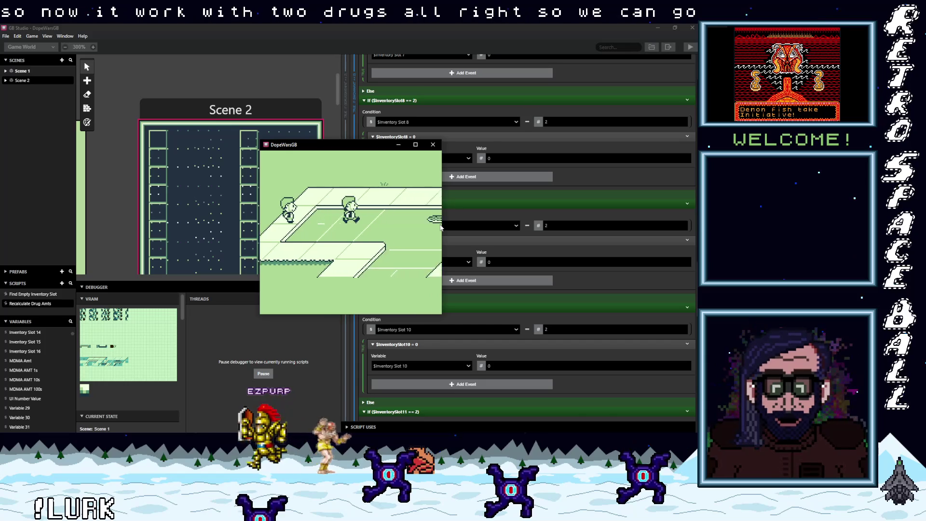
key("Left")
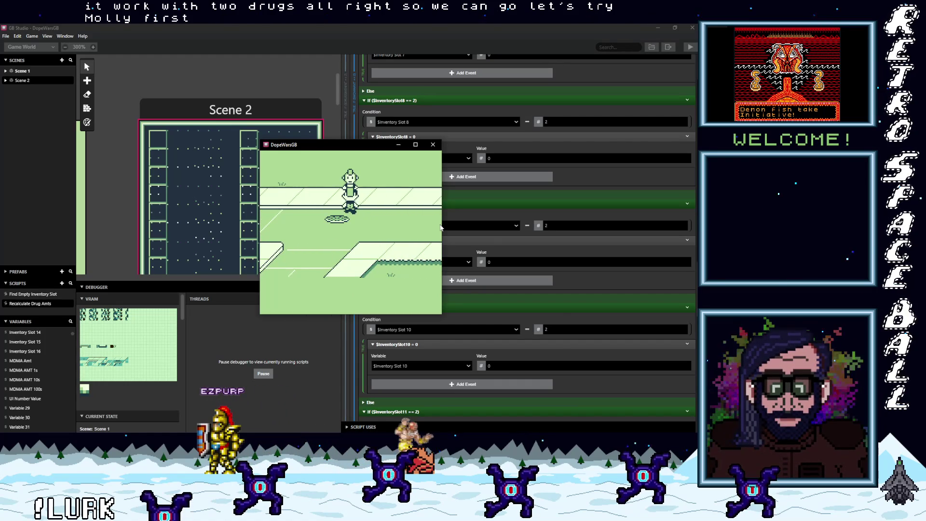
key("Up")
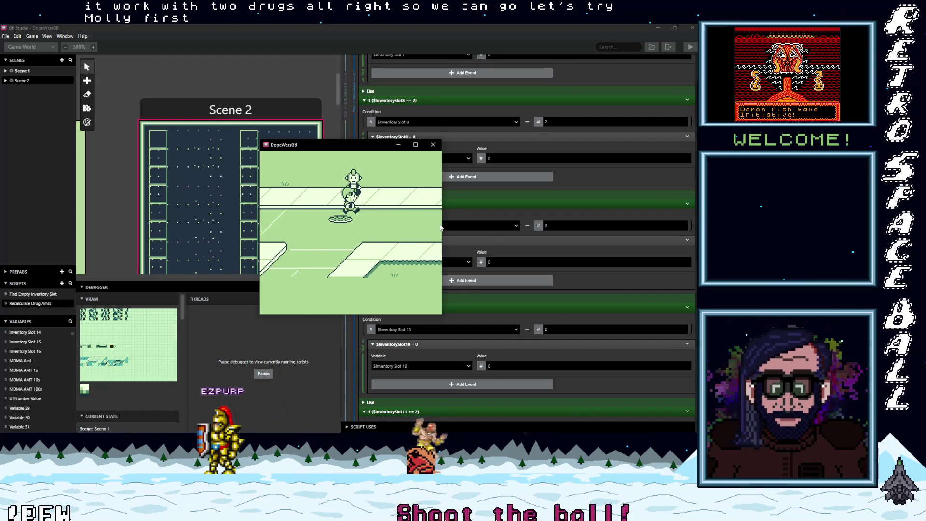
key("z")
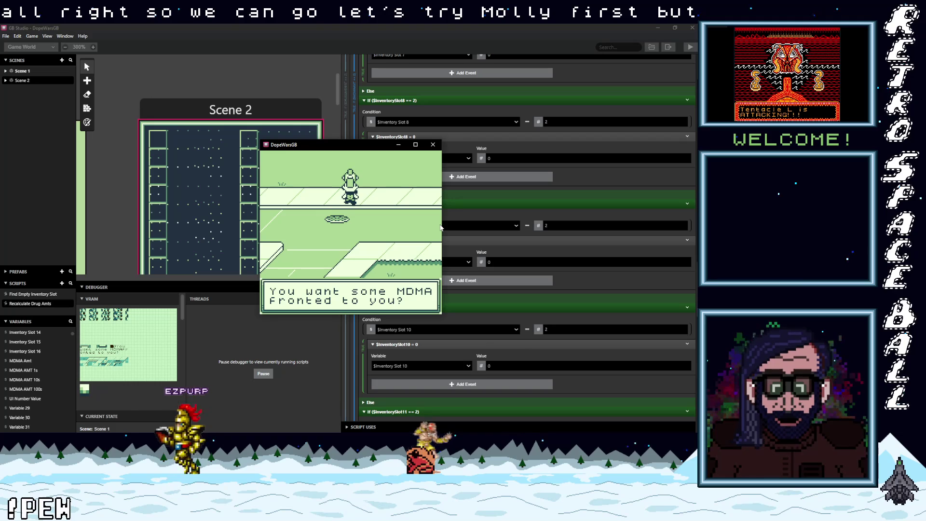
key("z")
key("z")
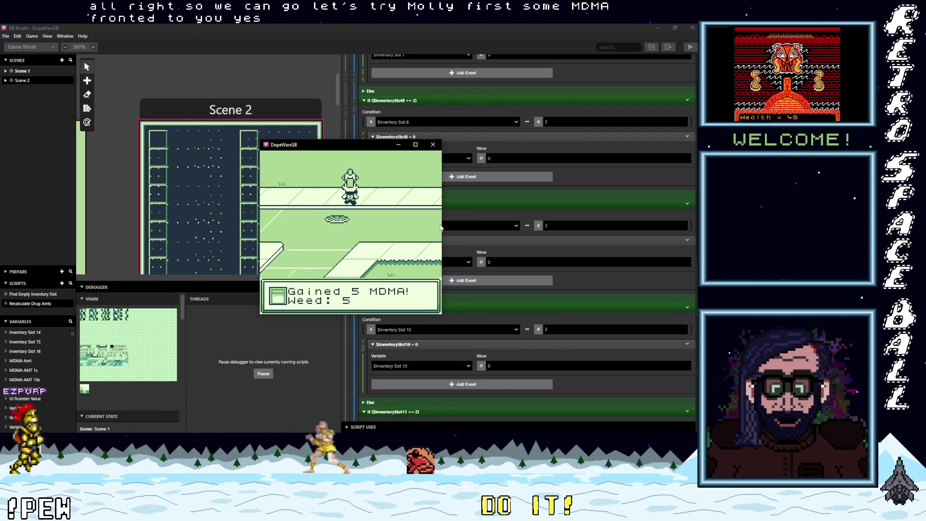
key("z")
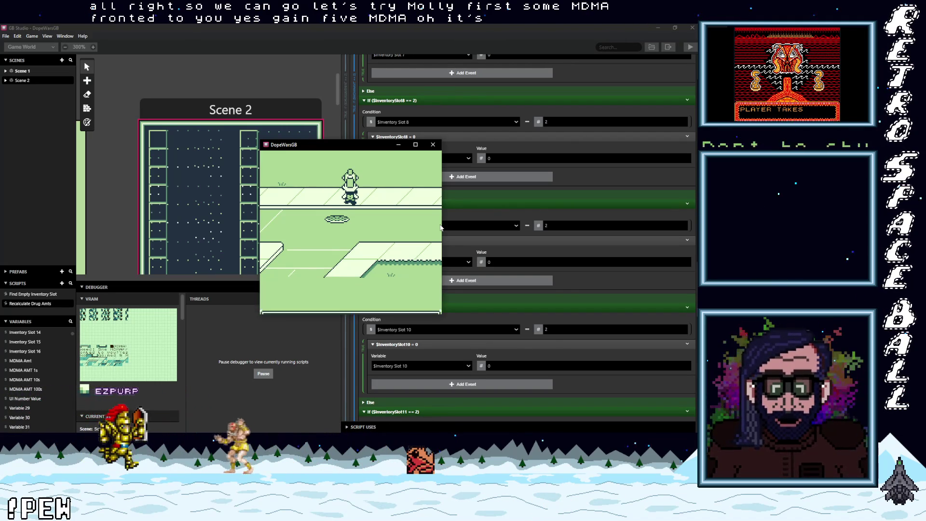
key("z")
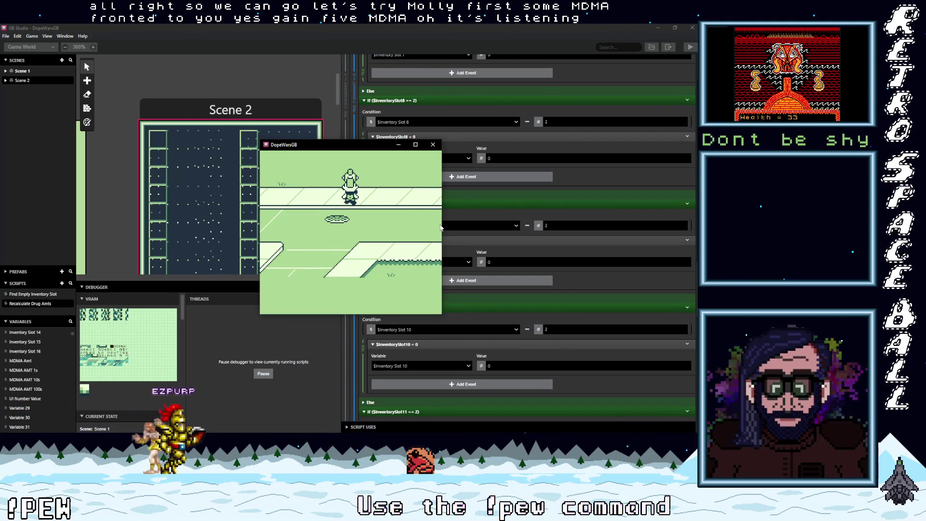
Reach the debt collector's 'Pay off your debt?' prompt showing 20$ debt, then close the game
key("Left")
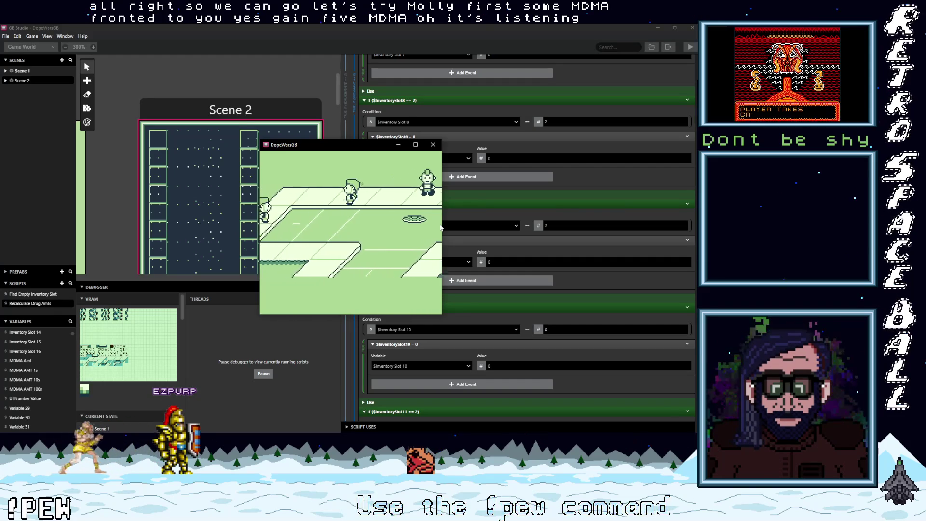
key("Left")
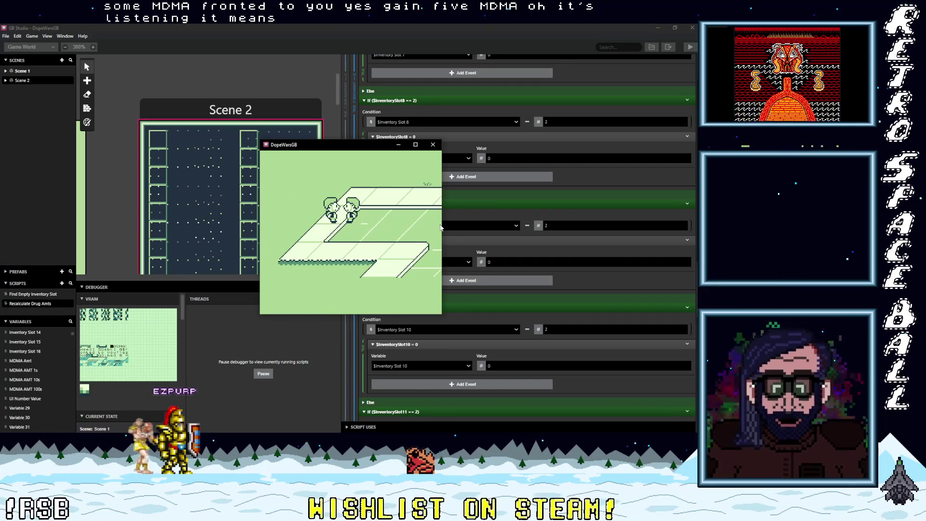
key("z")
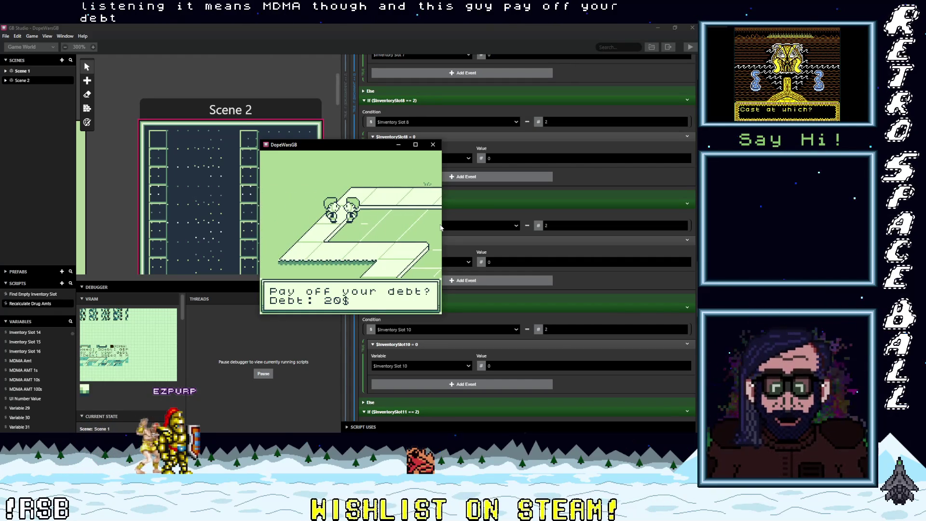
key("z")
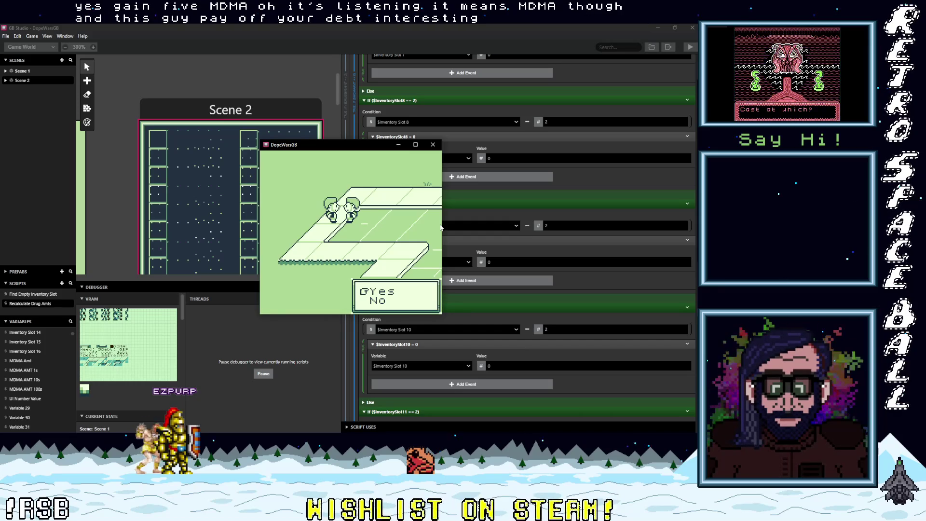
key("z")
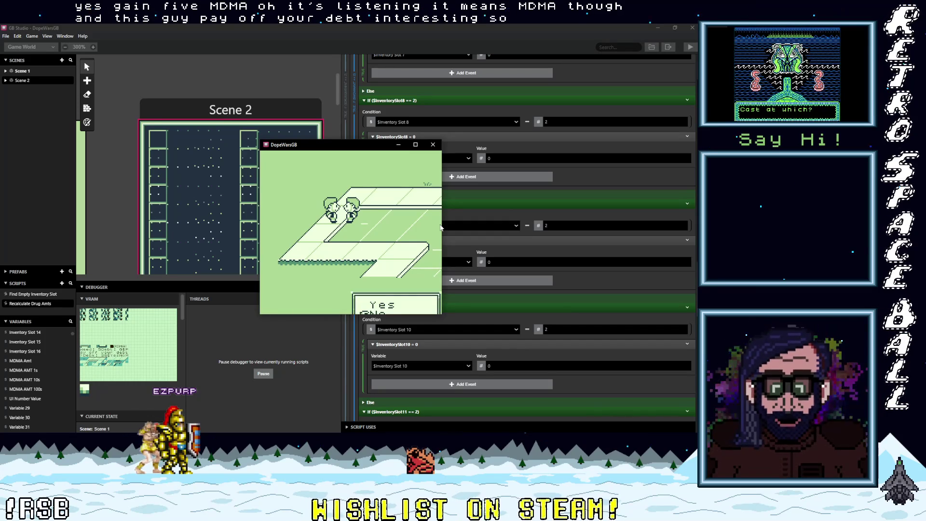
left_click(436, 144)
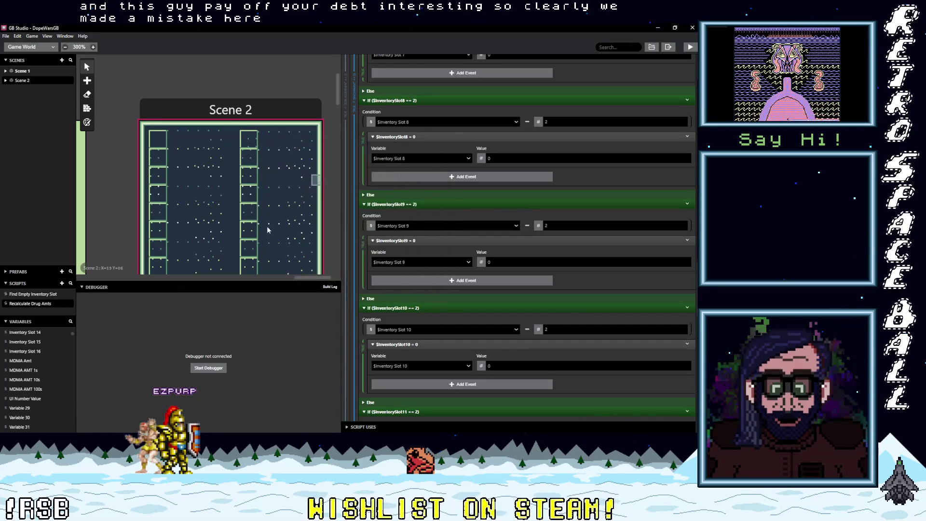
Make the dealer's script add the fronted debt to the Debt 2 variable
left_click_drag(312, 277, 164, 273)
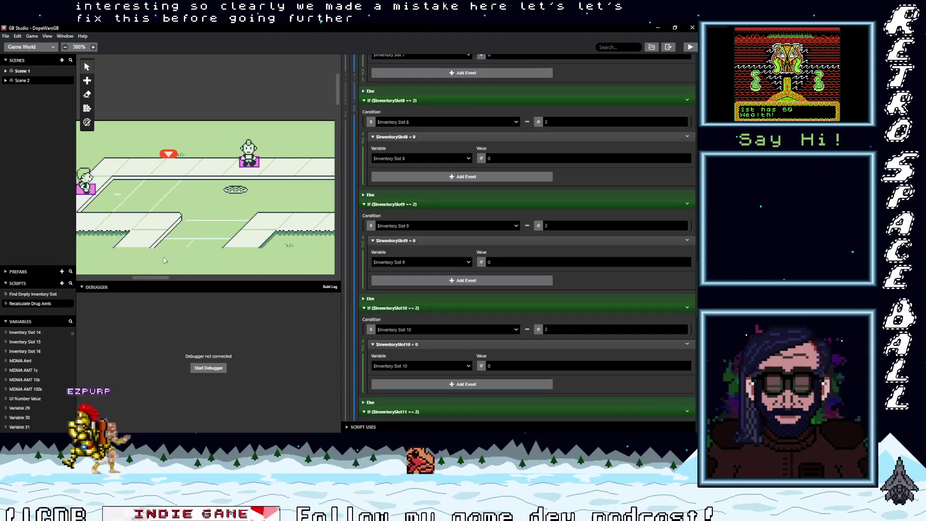
left_click(249, 154)
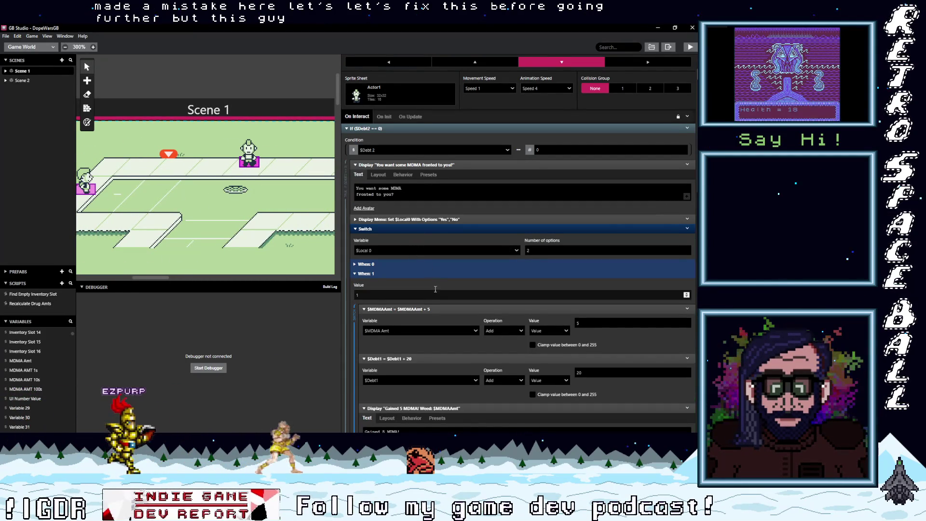
scroll(434, 289, "down", 3)
left_click(388, 267)
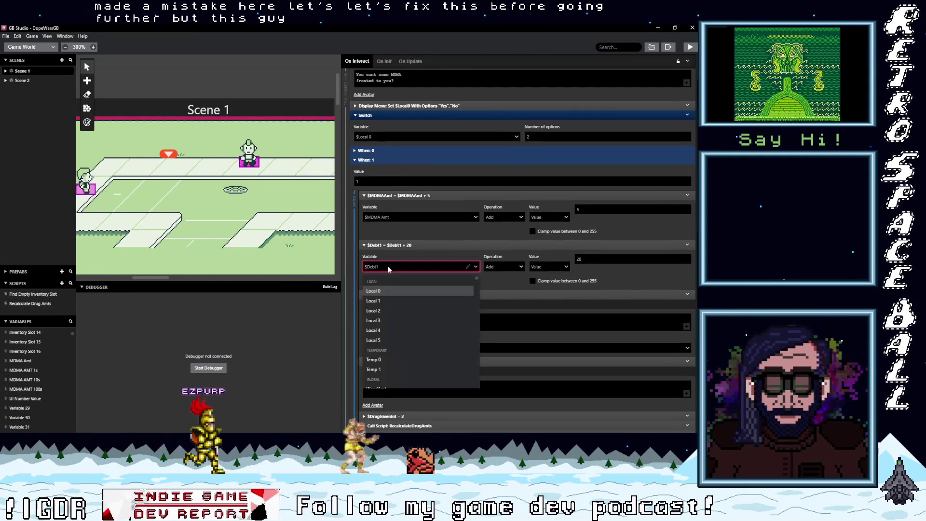
type("debt")
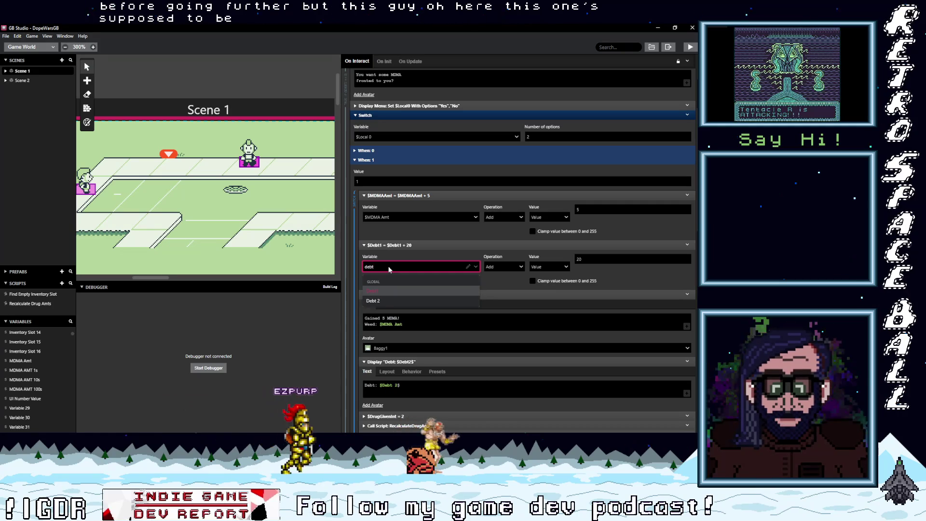
left_click(383, 299)
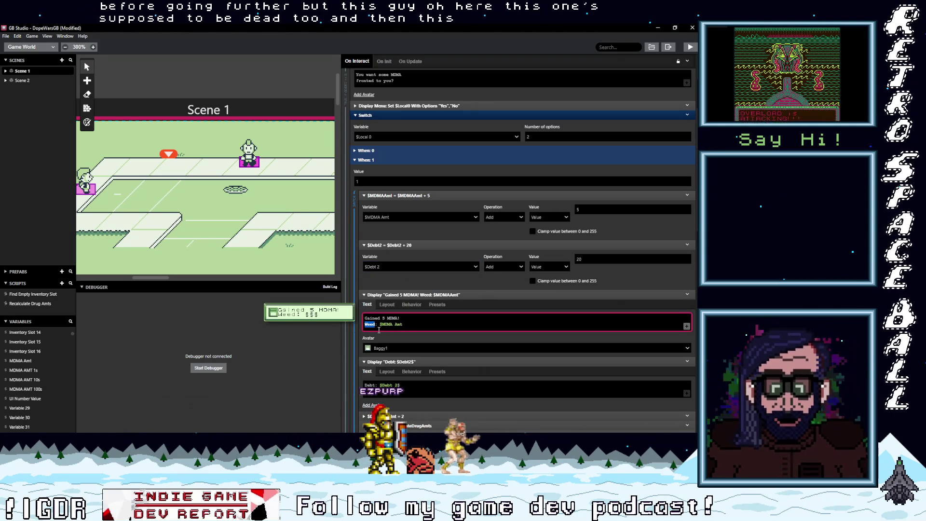
Save the project and start a new test run
type("MDMA")
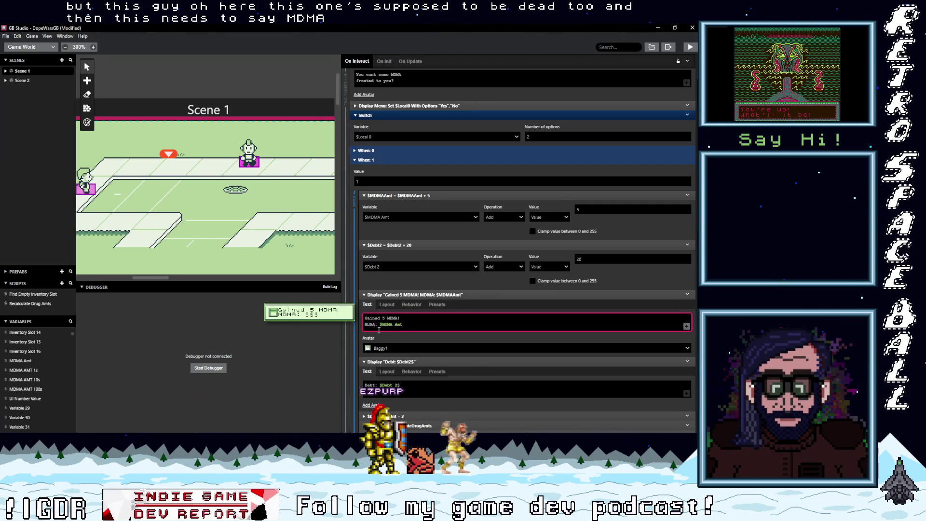
key("ctrl+s")
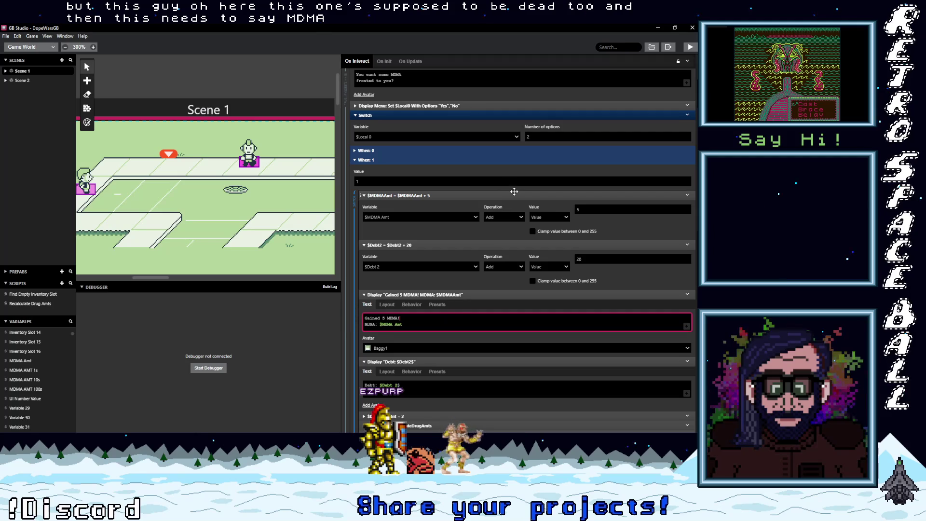
left_click(686, 47)
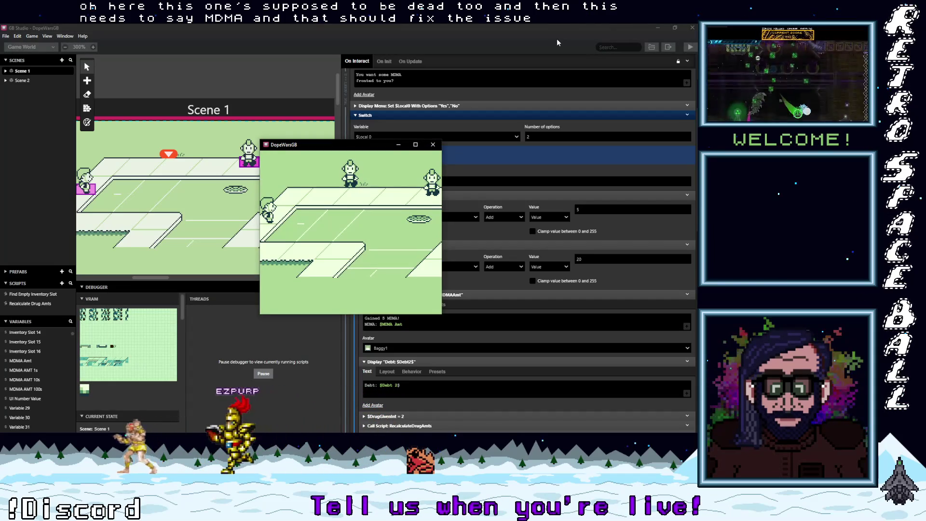
Accept 5 fronted MDMA from the MDMA dealer and review the inventory
key("Down")
key("Right")
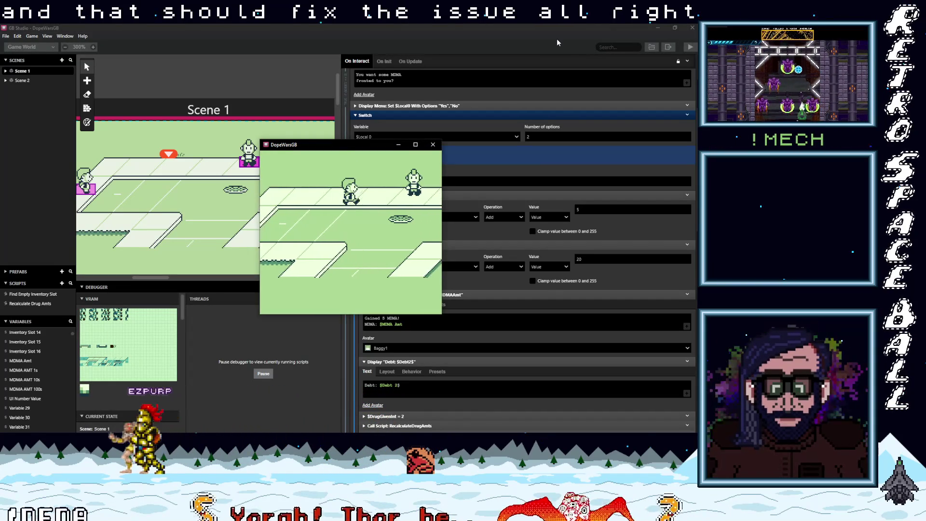
key("Right")
key("z")
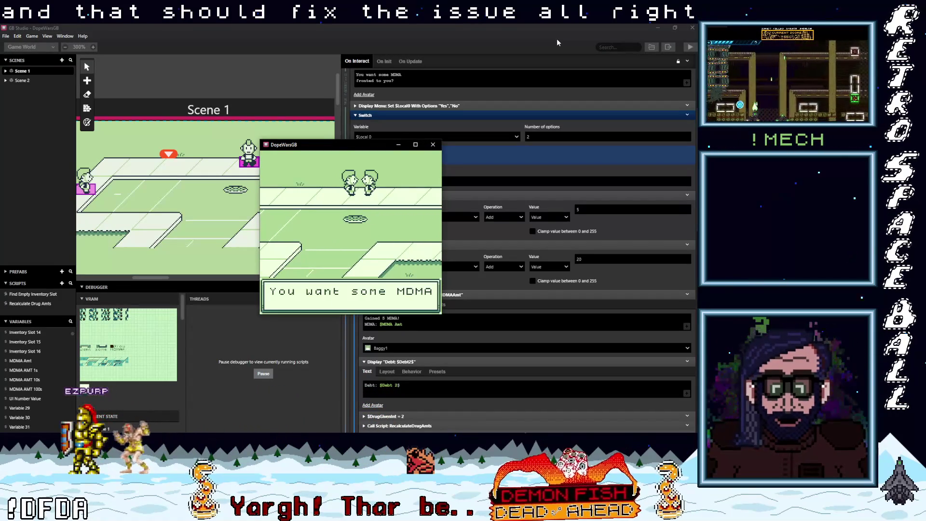
key("z")
key("z")
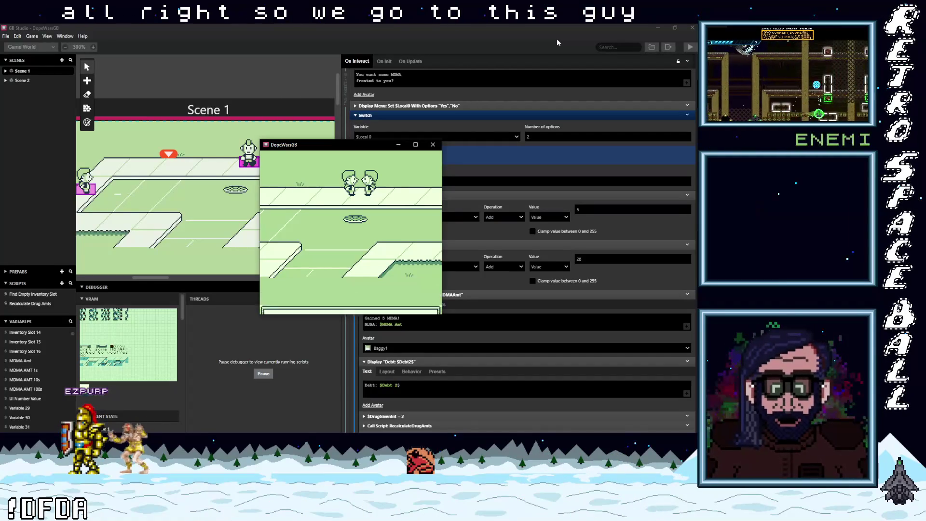
key("z")
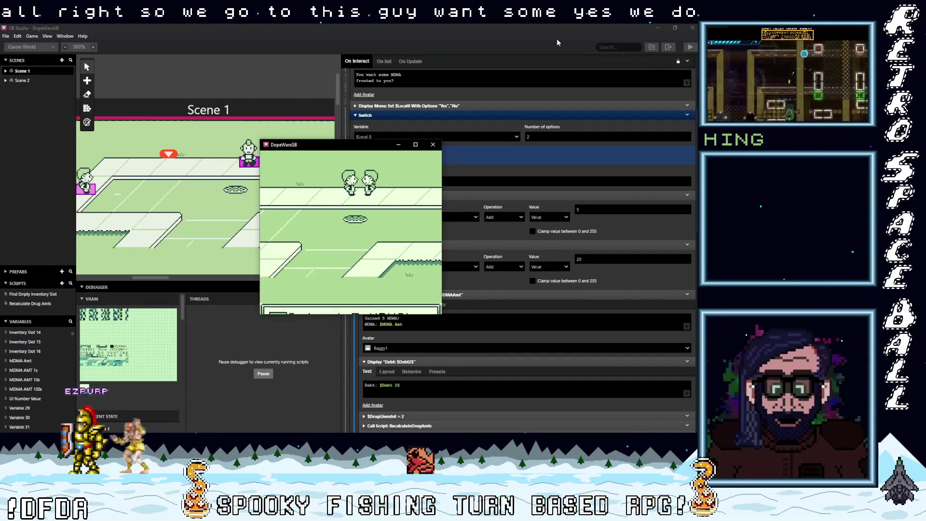
key("z")
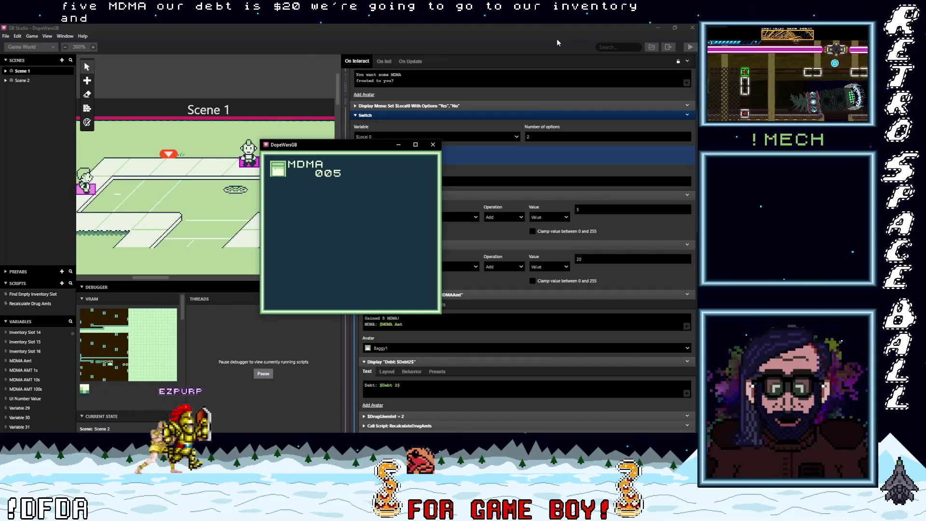
key("x")
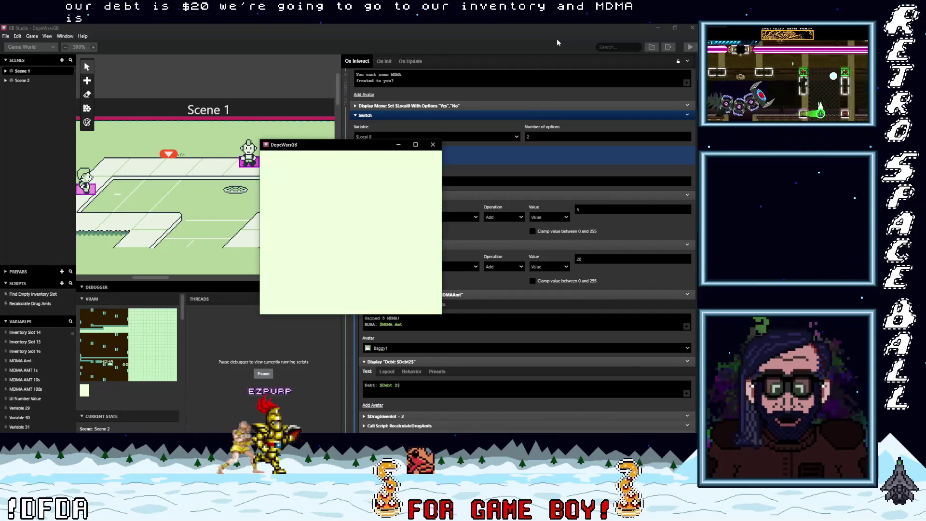
Take 5 fronted weed and confirm MDMA 005 and Weed 005 occupy separate slots
key("Left")
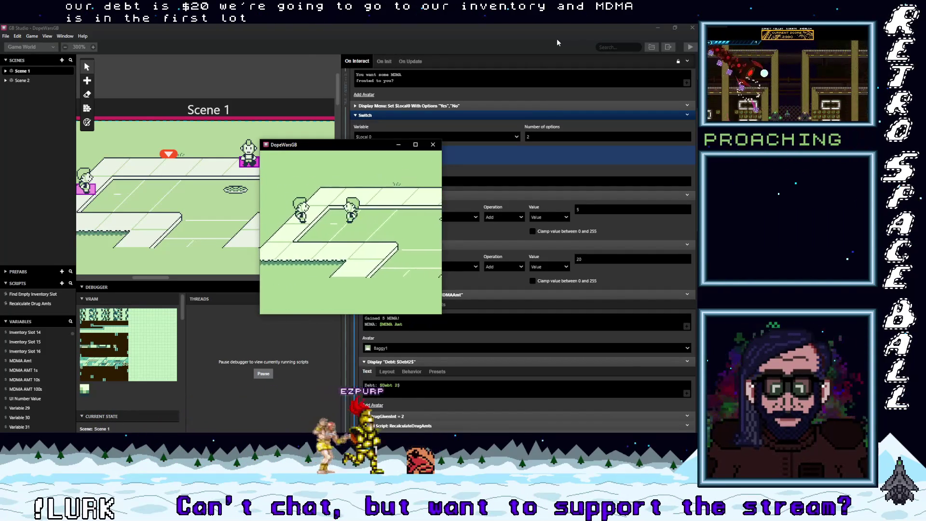
key("z")
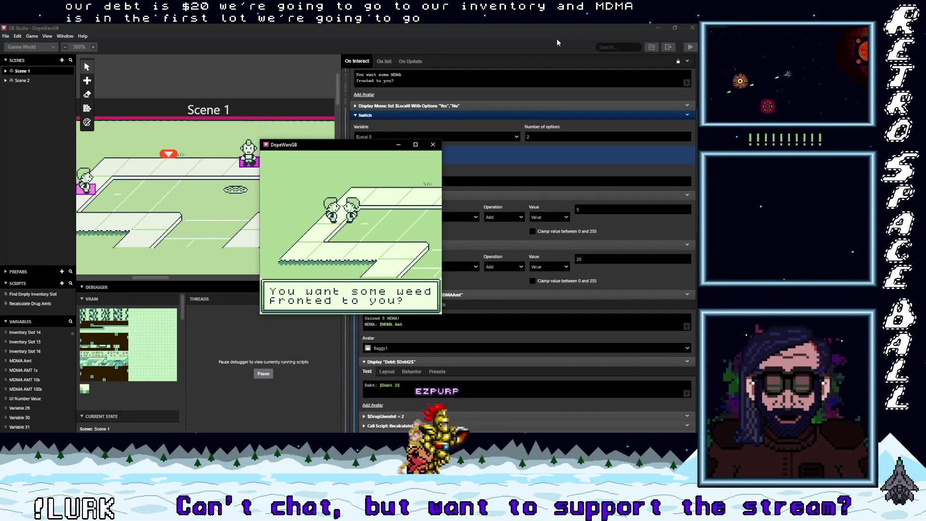
key("z")
key("z")
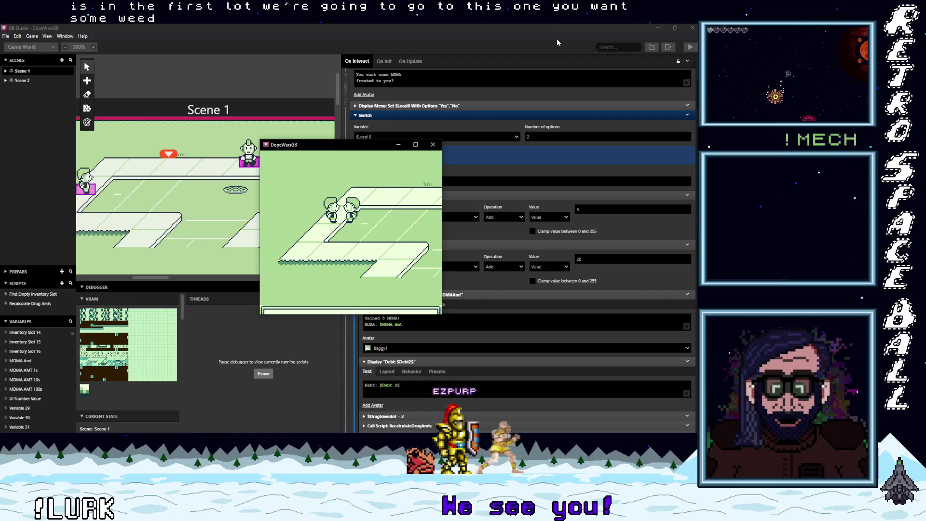
key("z")
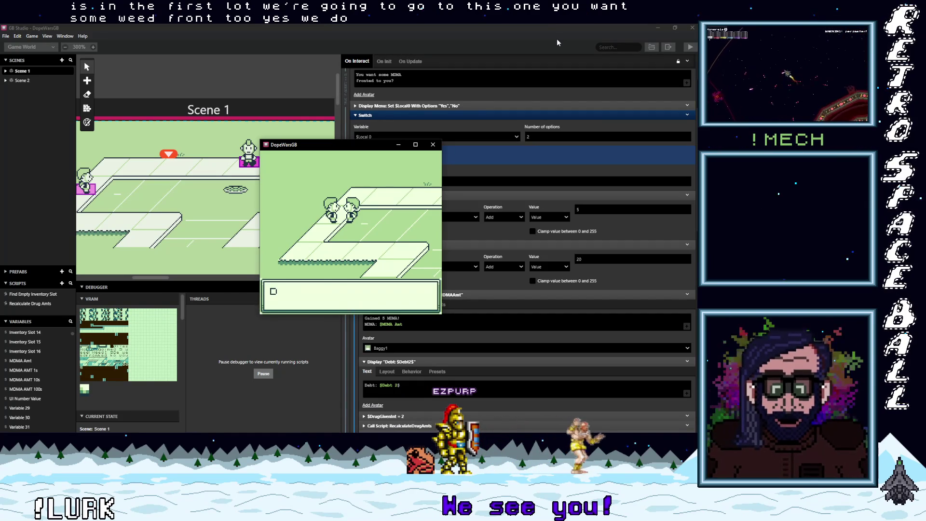
key("z")
key("Right")
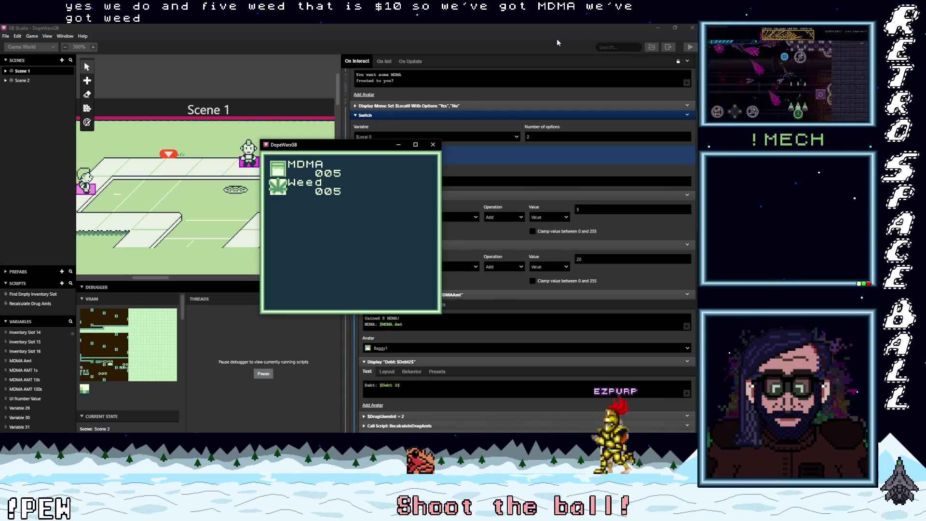
key("x")
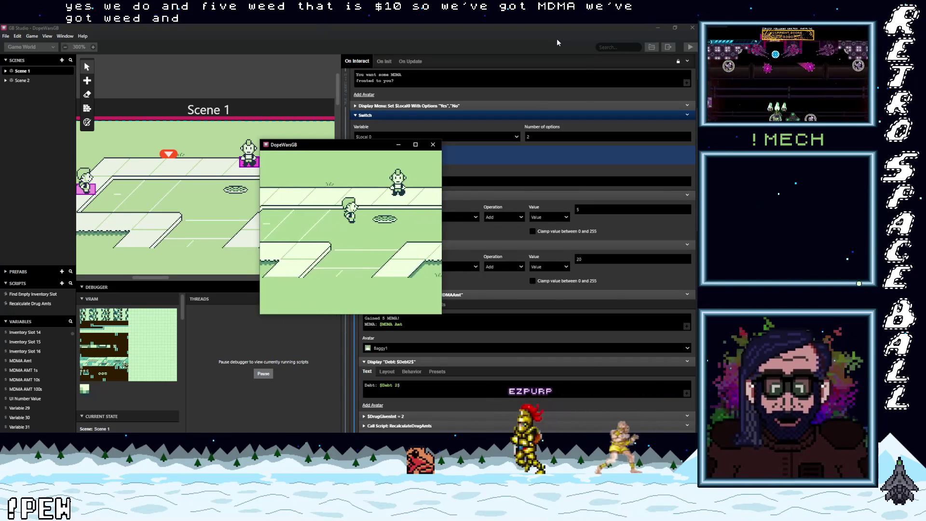
key("Left")
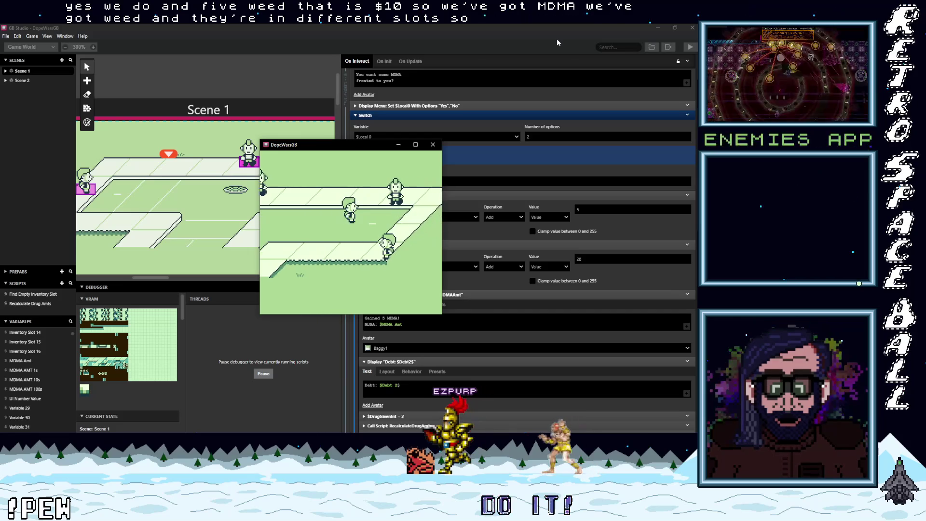
Sell the MDMA to the buyer
key("Down")
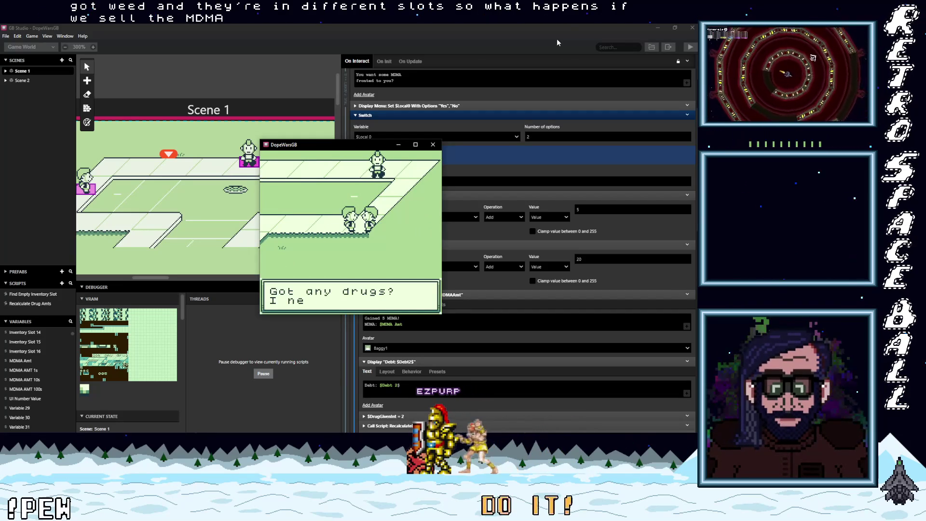
key("z")
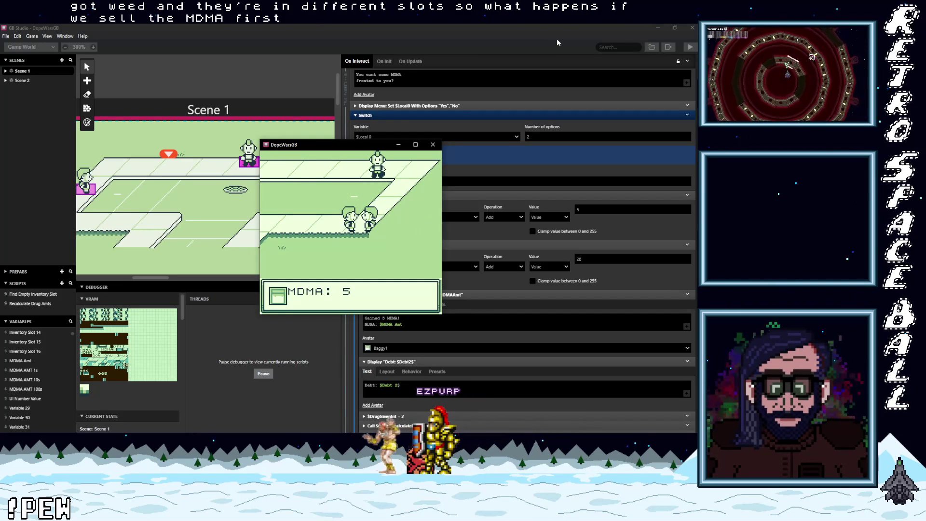
key("z")
key("z")
key("z")
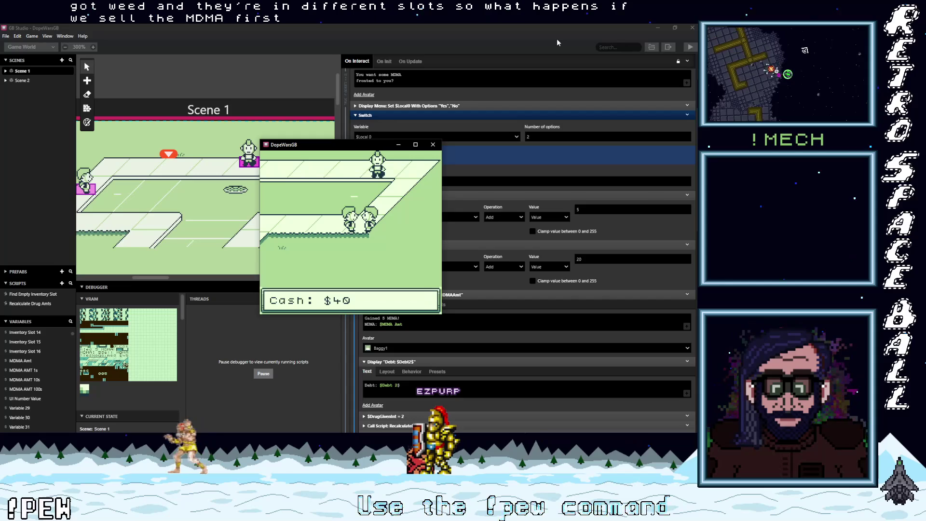
key("z")
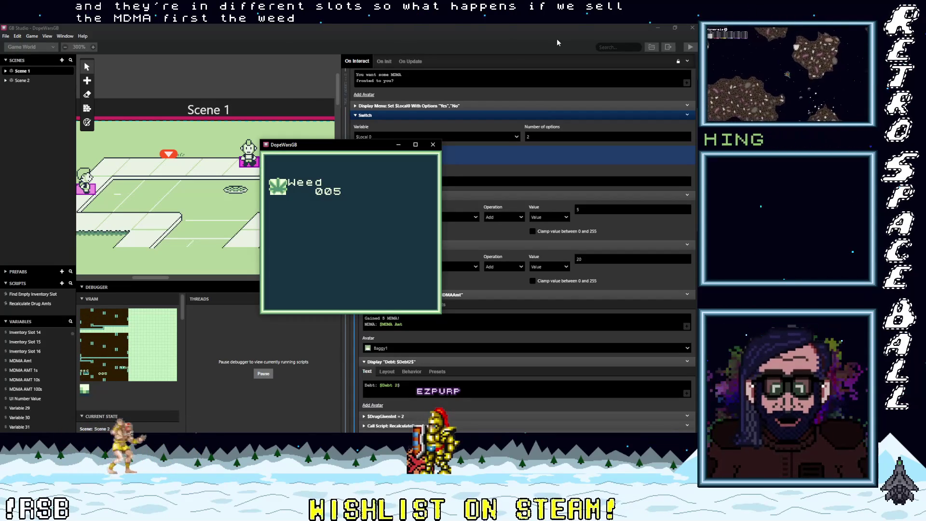
key("z")
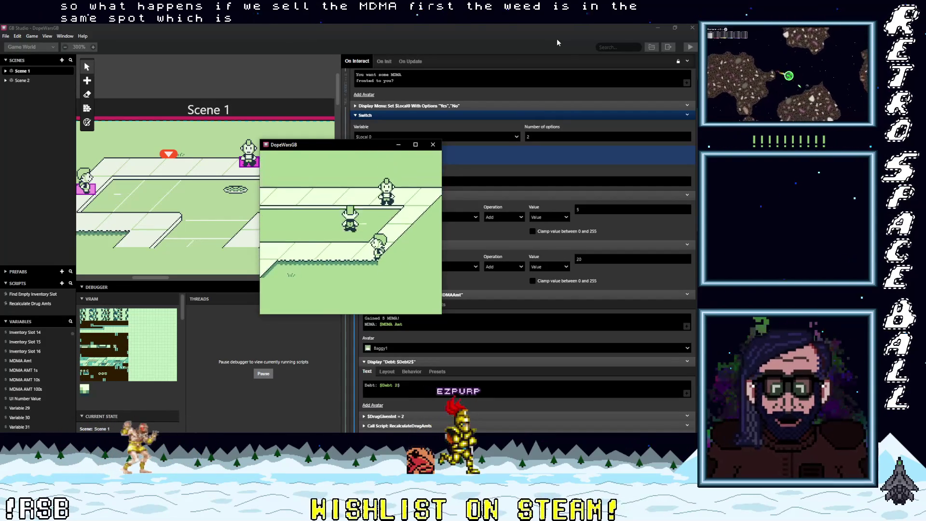
Sell the weed to the weed buyer
key("Right")
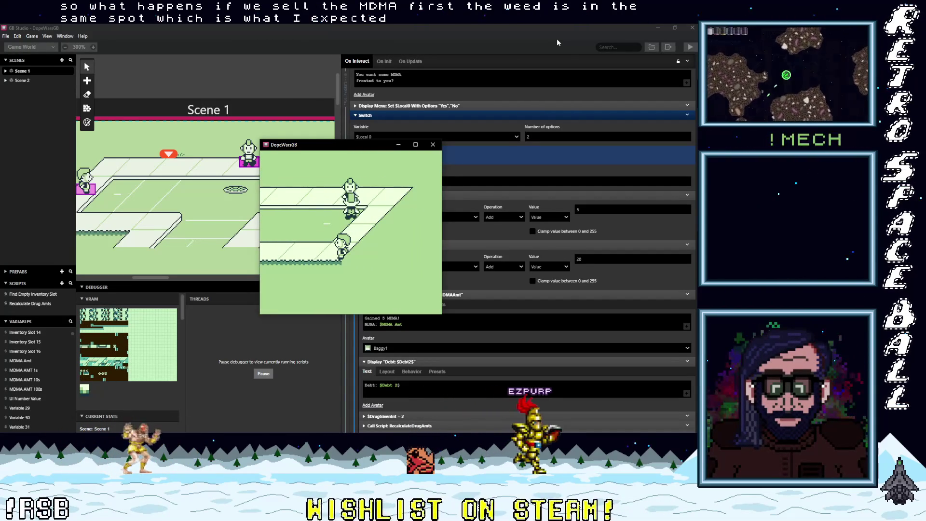
key("z")
key("z")
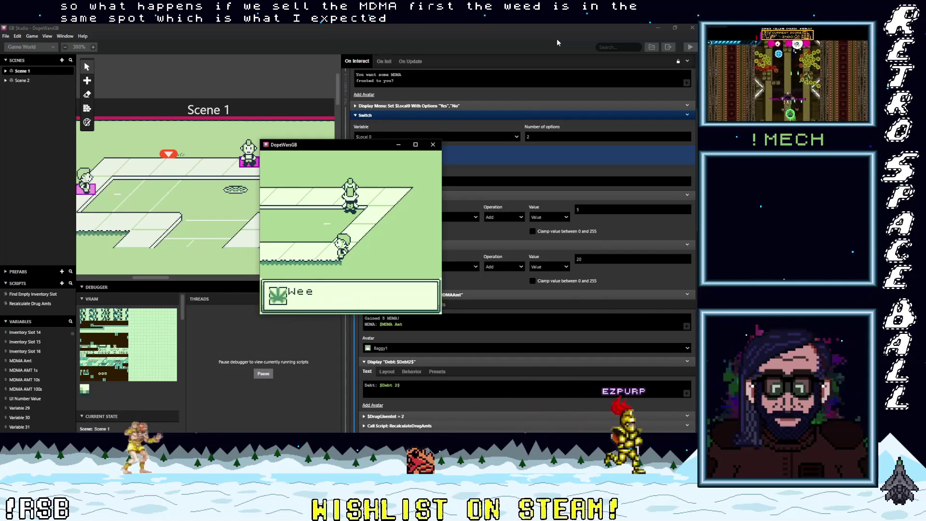
key("z")
key("z")
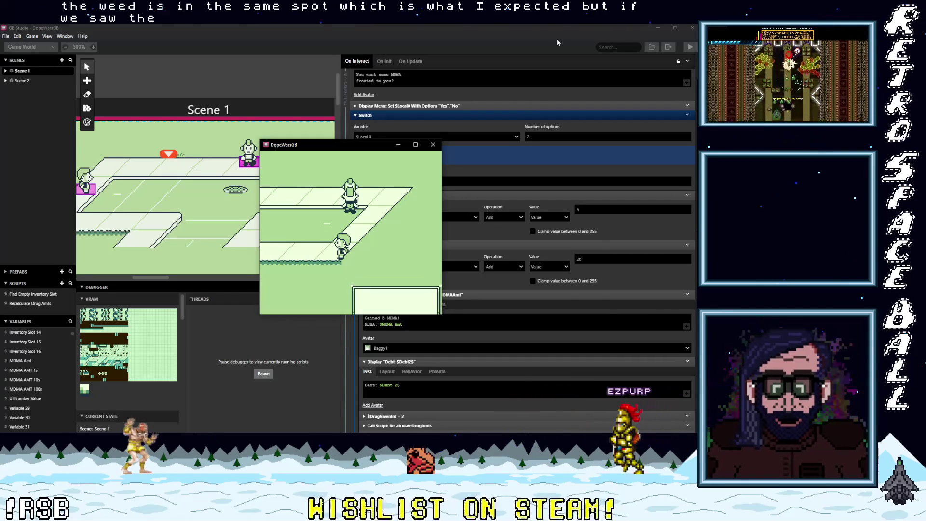
key("z")
key("z")
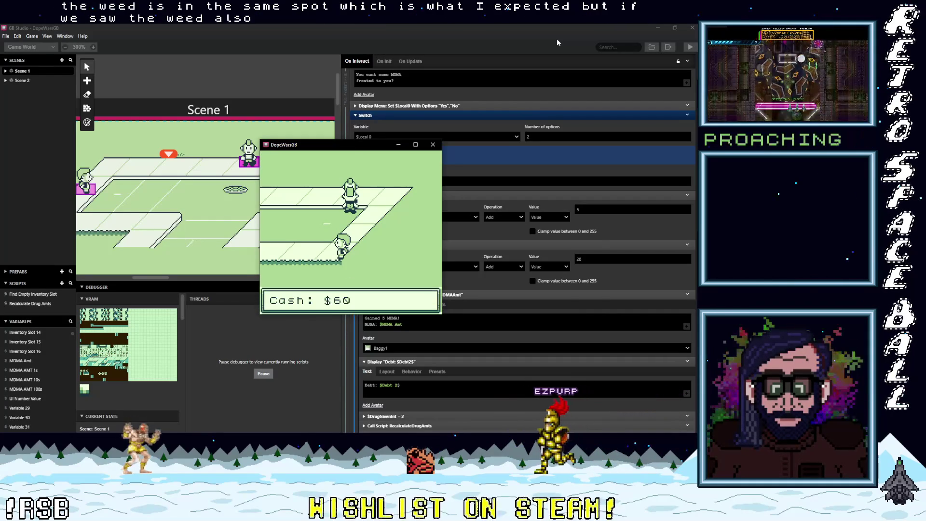
key("z")
Pay off the debt at the debt collector and take fronted weed again
key("Left")
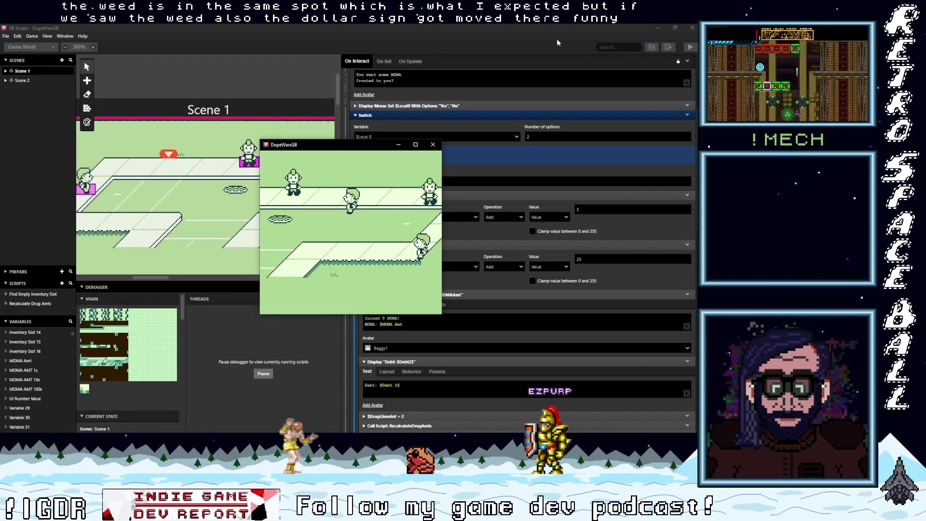
key("Right")
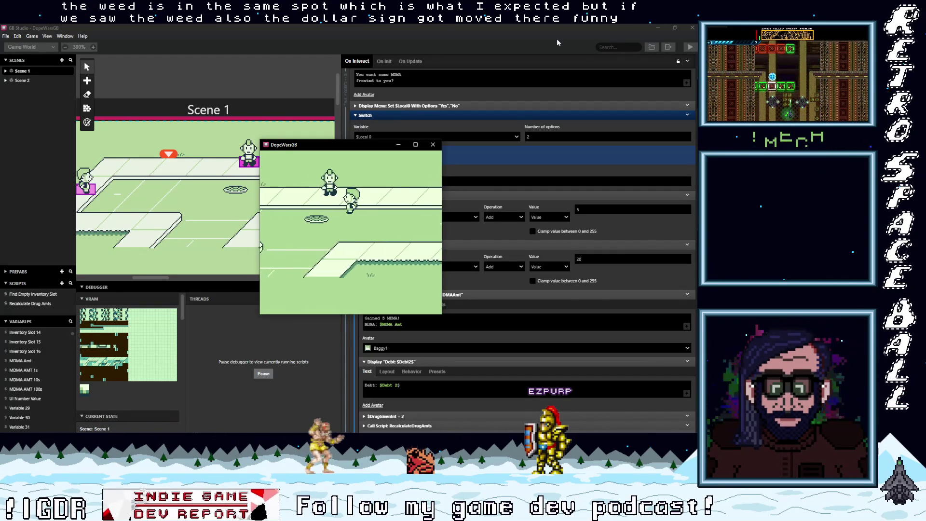
key("Left")
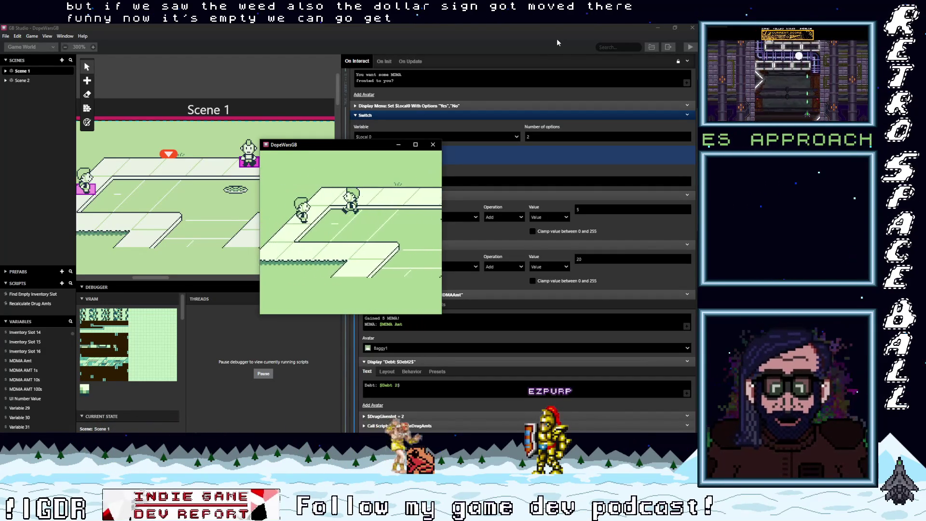
key("Left")
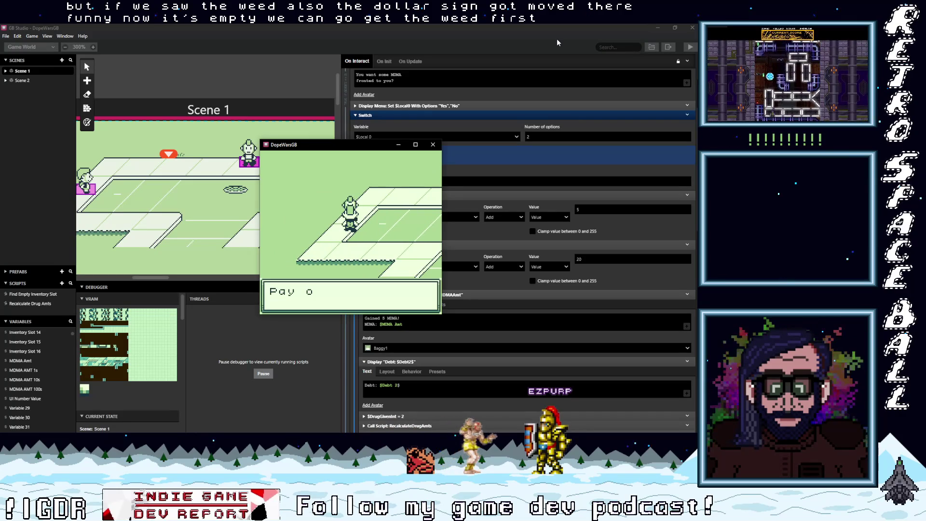
key("z")
key("z")
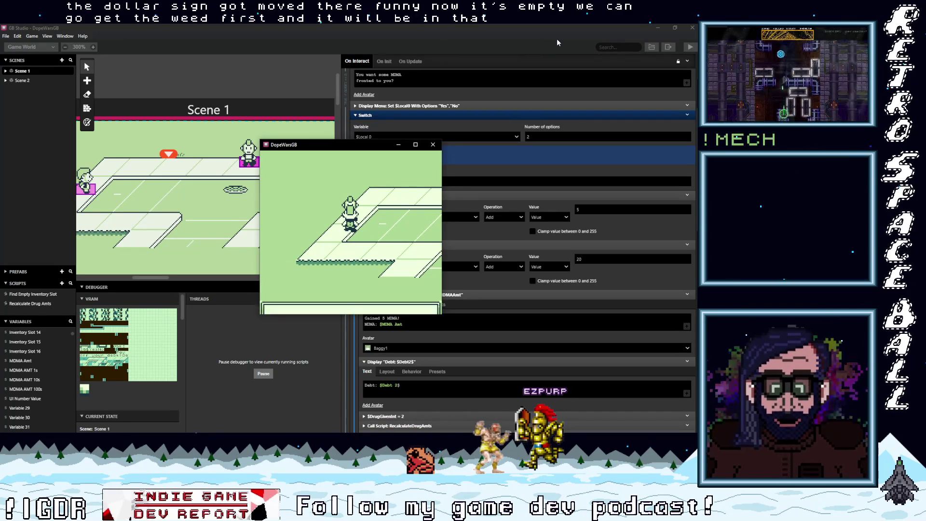
key("z")
key("z")
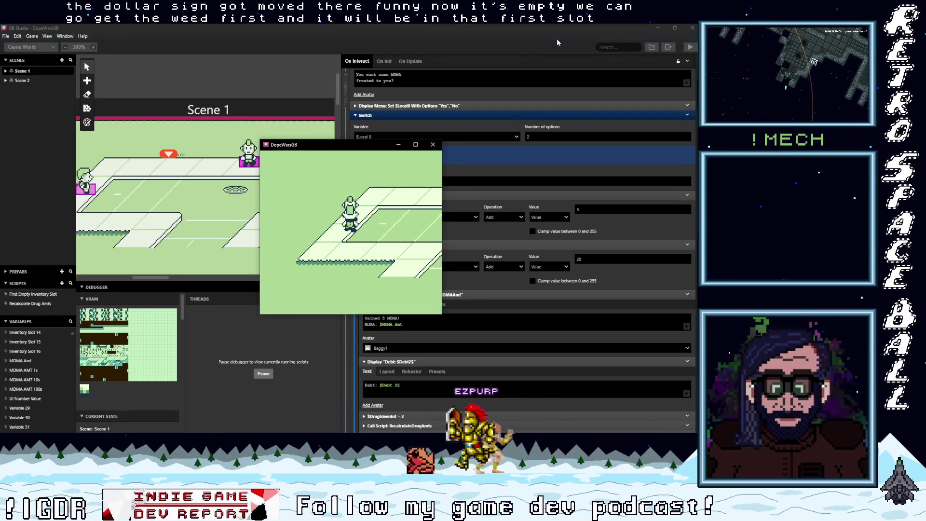
key("z")
key("z")
key("z")
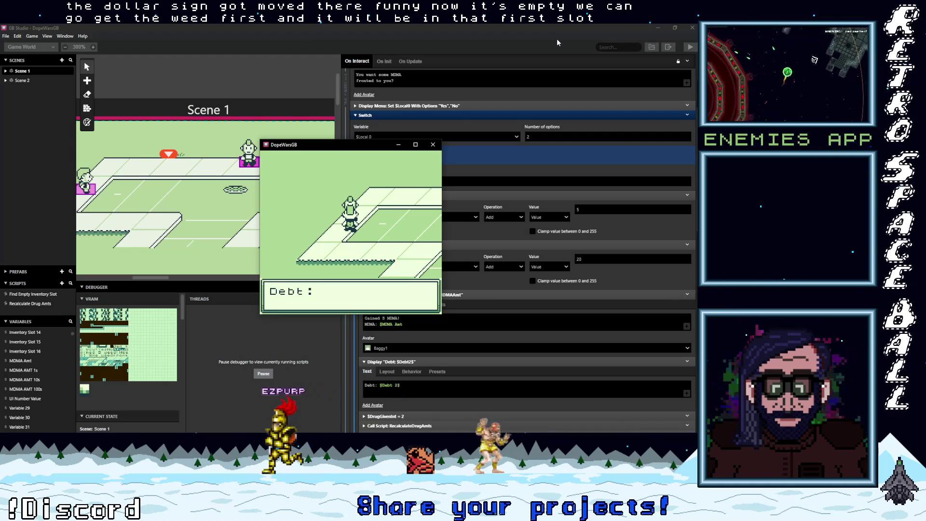
key("z")
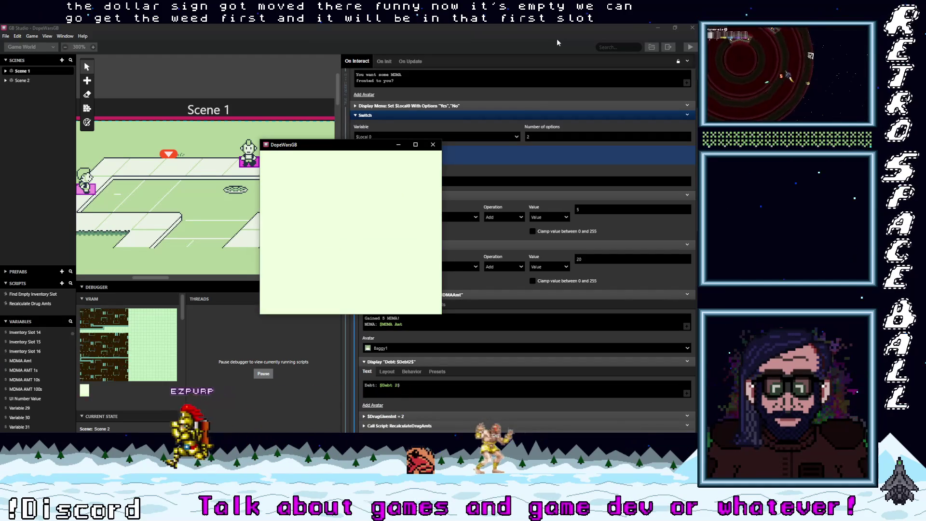
key("z")
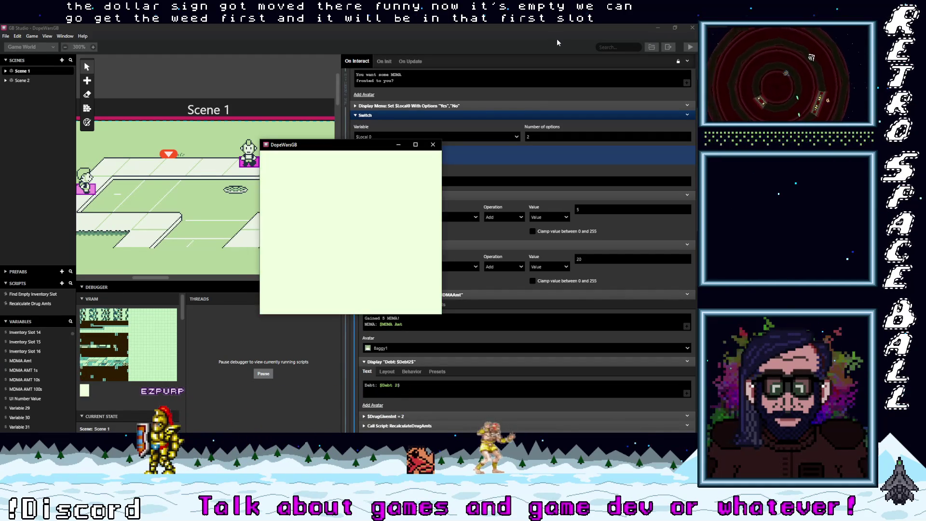
Pay the debt again, then collect 5 MDMA in the next scene
key("Right")
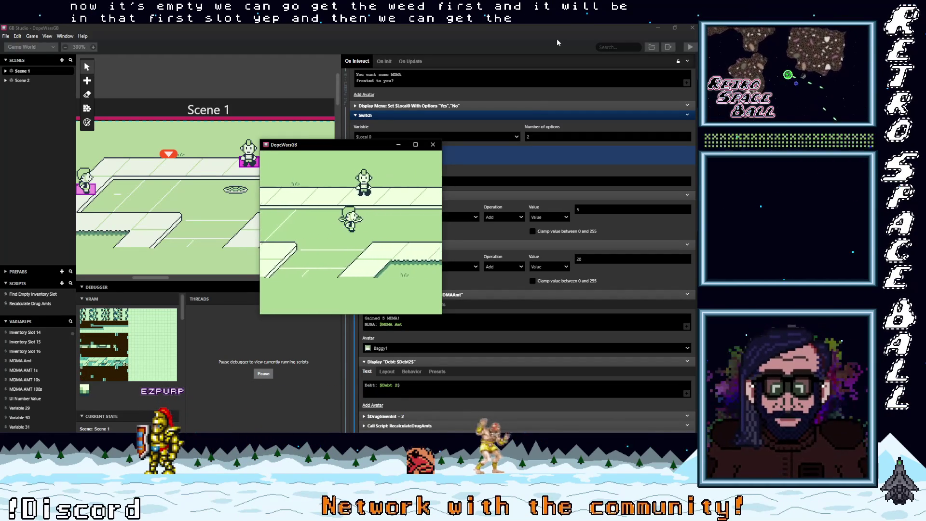
key("z")
key("z")
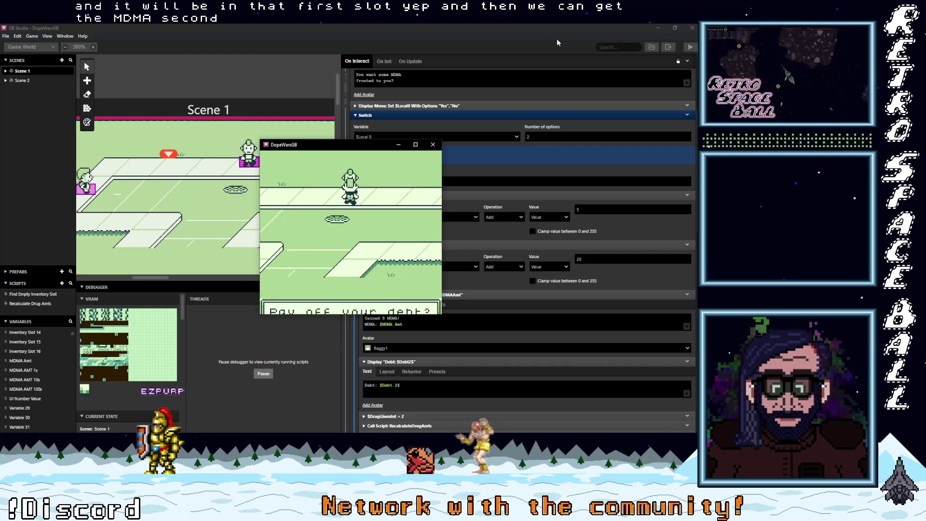
key("z")
key("z")
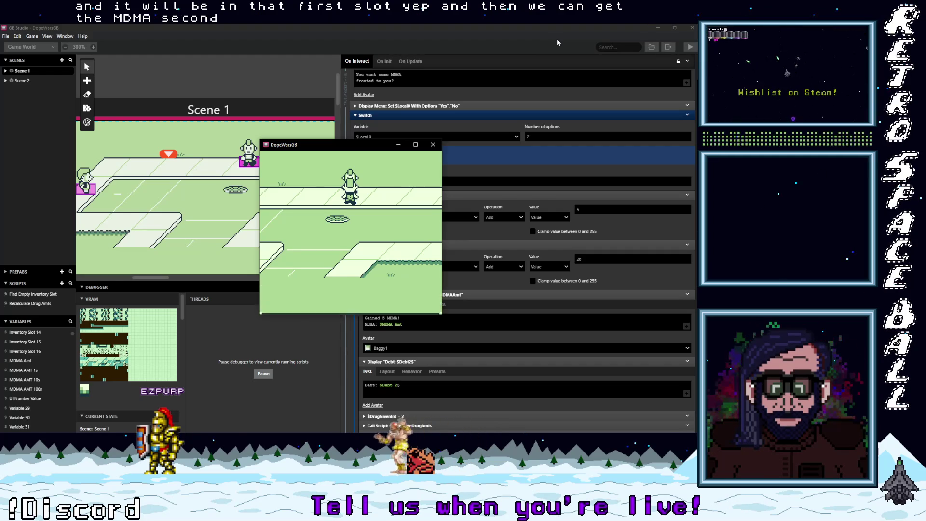
key("z")
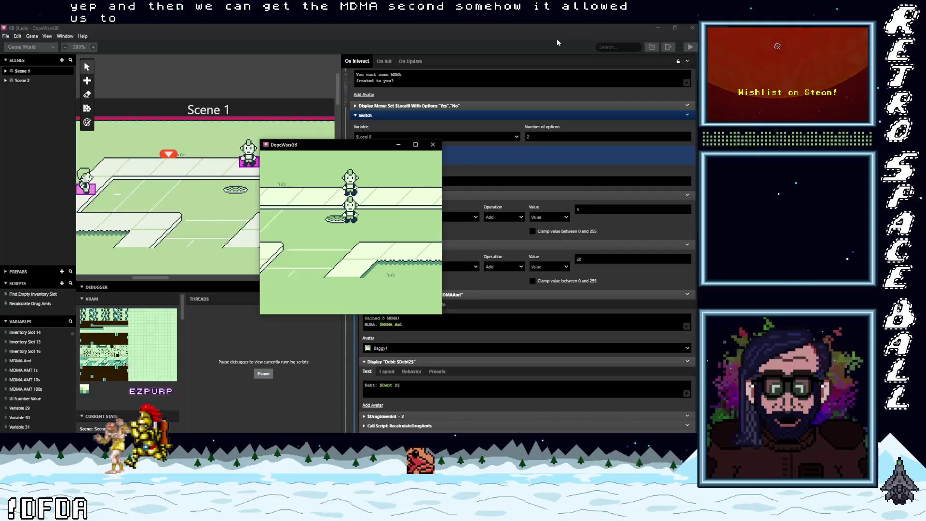
key("Down")
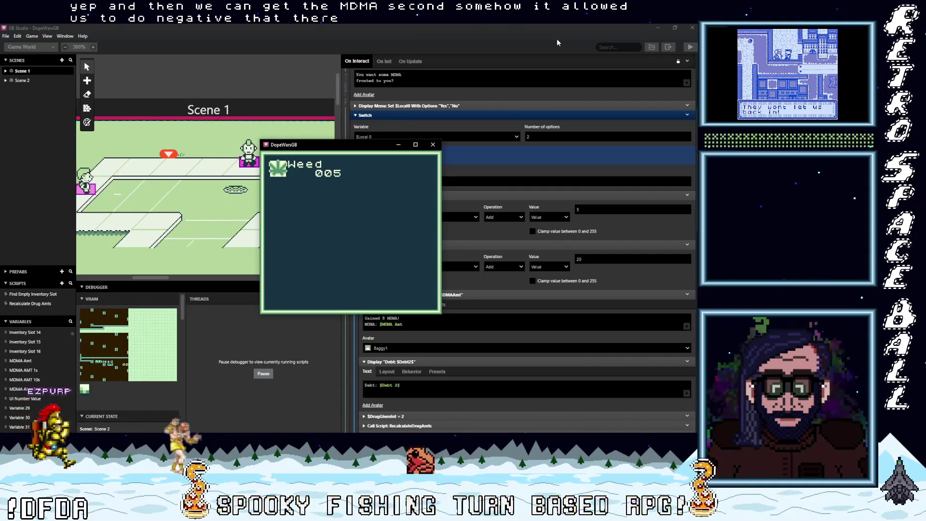
key("z")
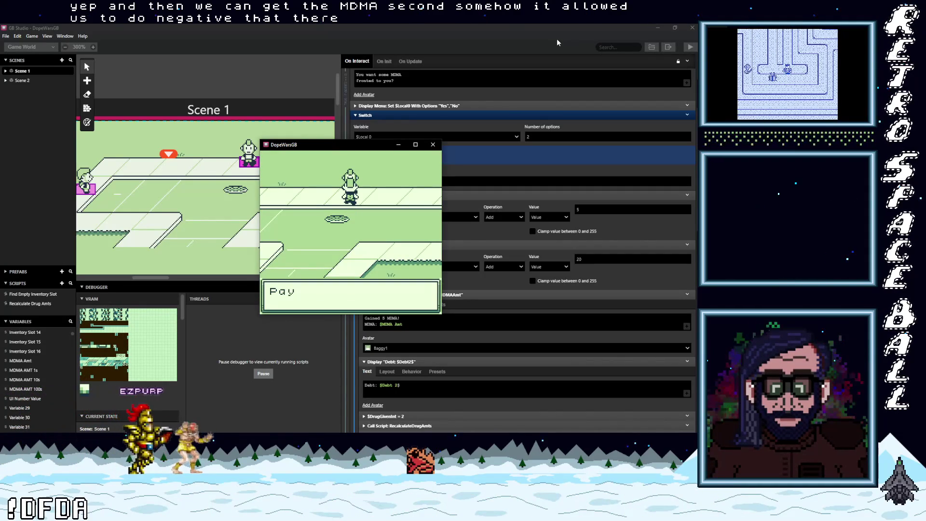
key("z")
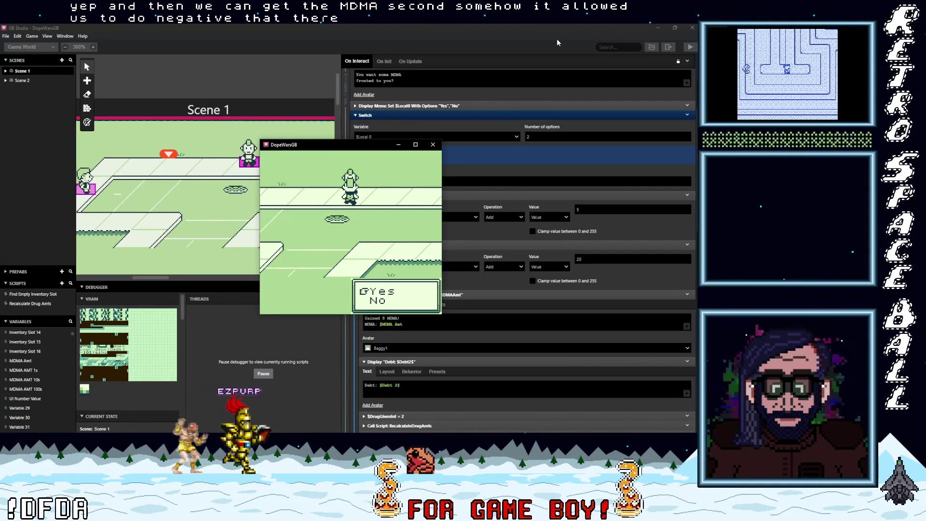
Pay off the debt twice more, watching cash rise and the debt fall
key("z")
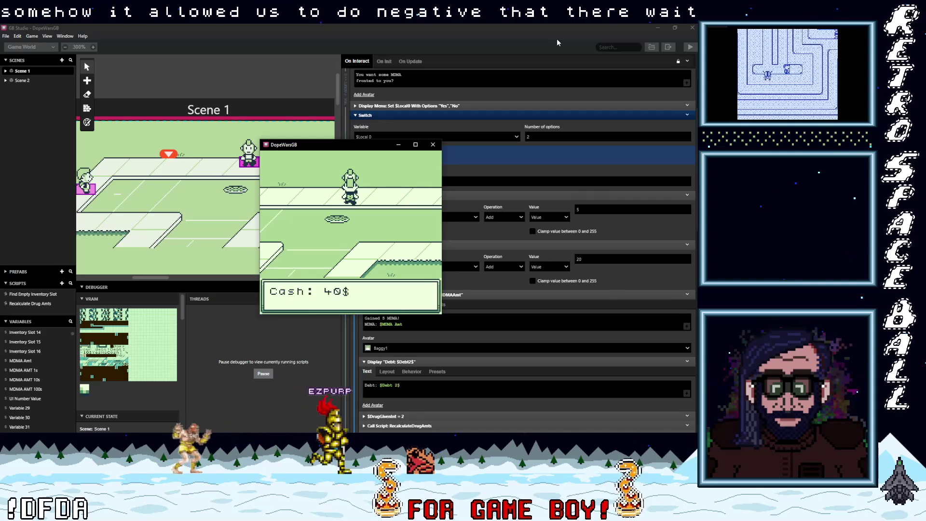
key("z")
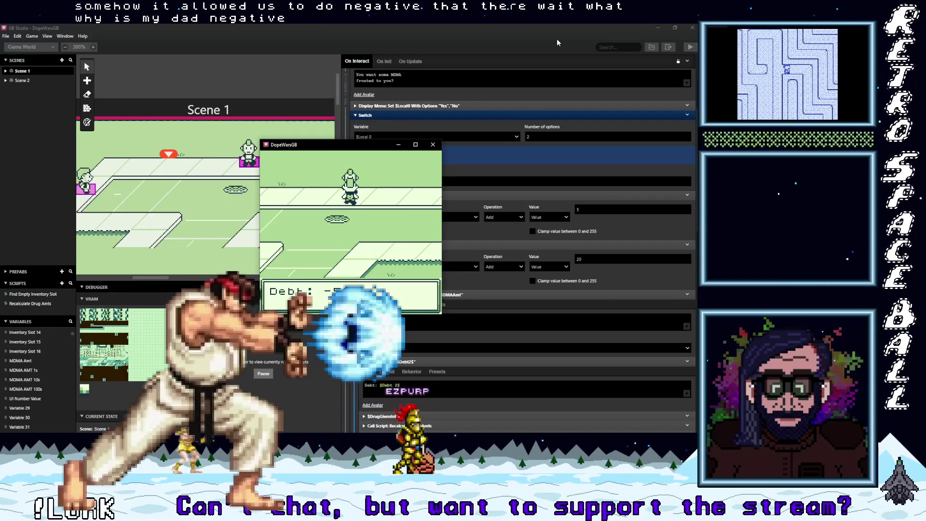
key("z")
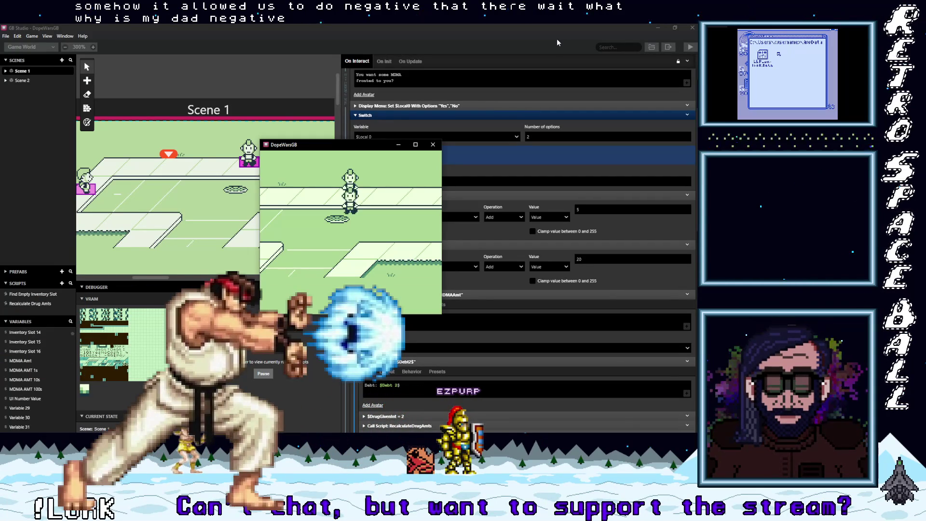
key("z")
key("z")
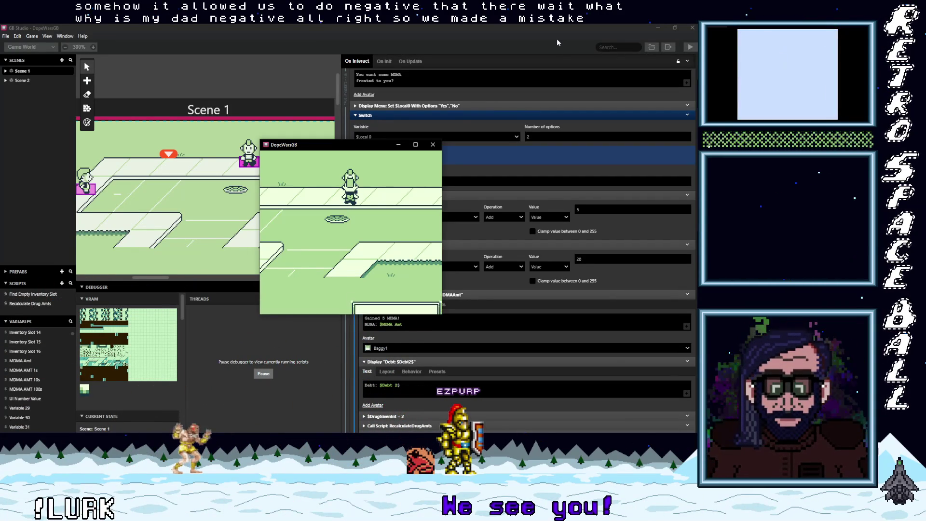
key("z")
key("z")
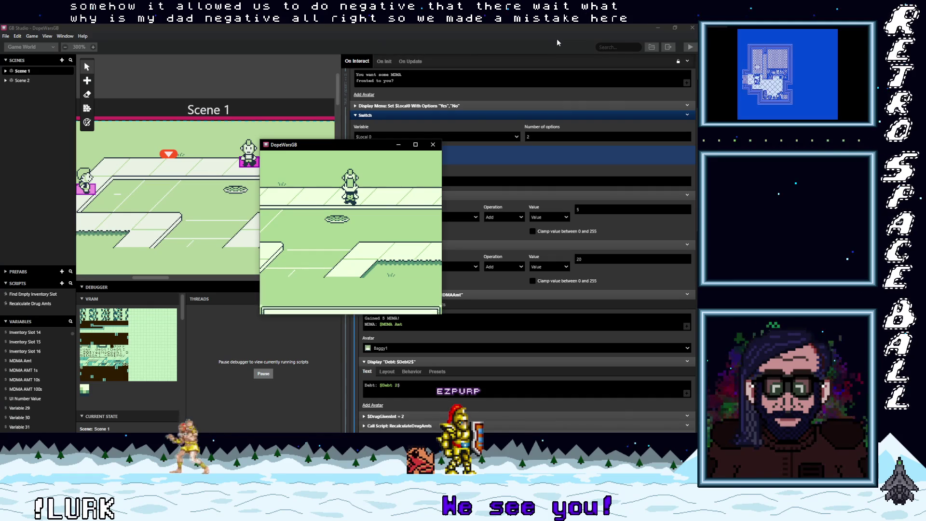
key("z")
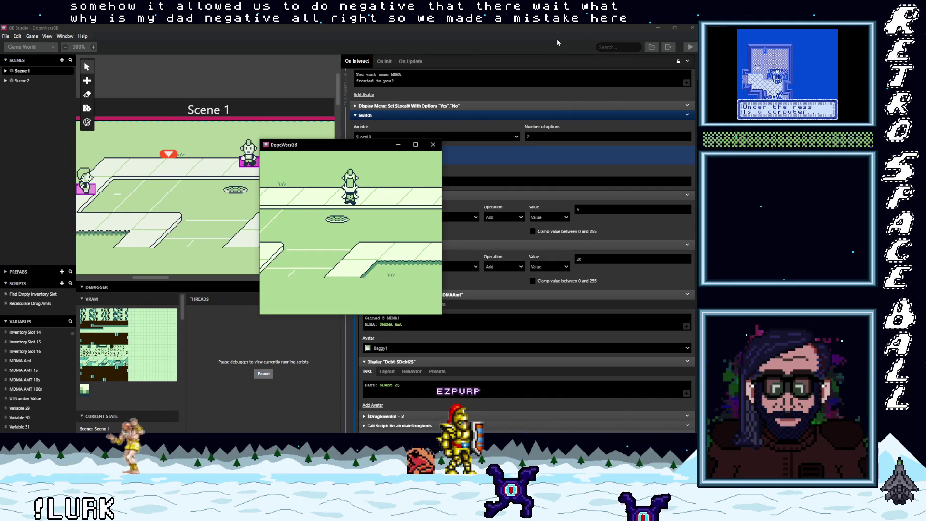
key("z")
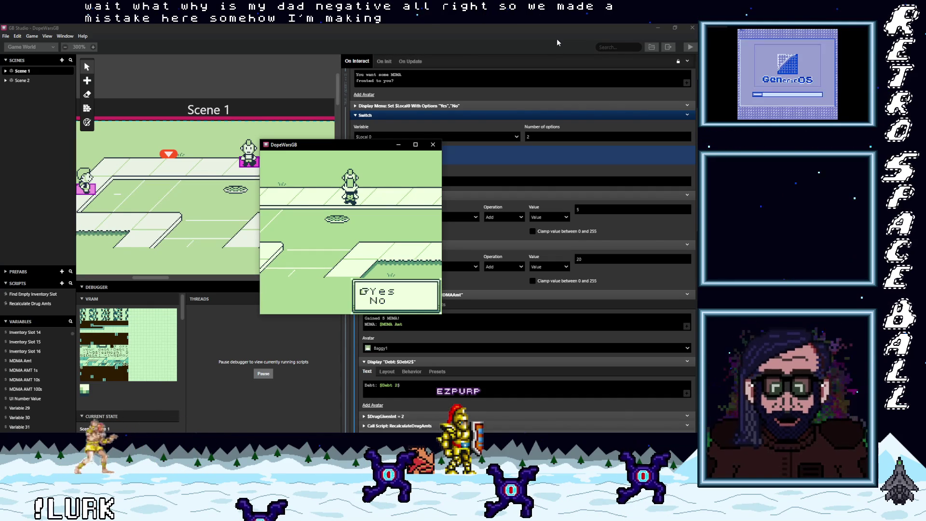
key("z")
key("z")
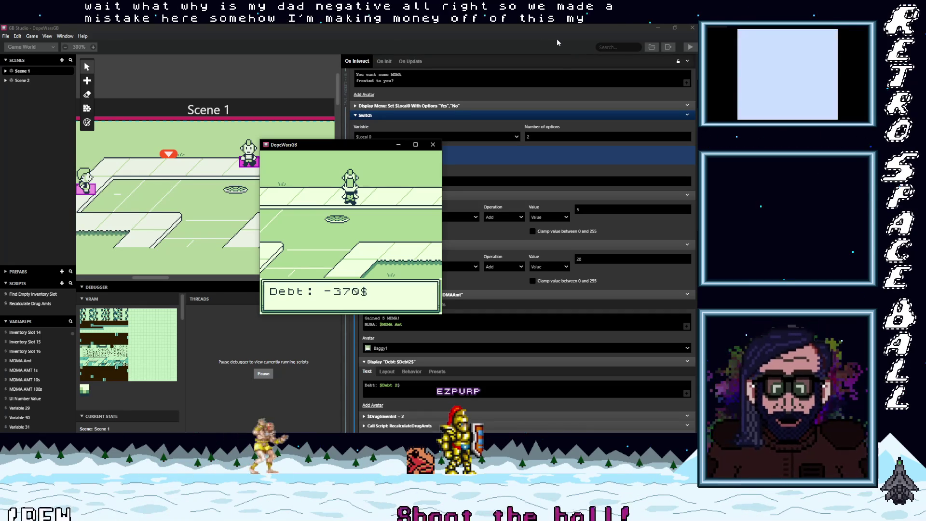
Keep repeating debt payments, driving the debt further negative, then walk back onto the map
key("z")
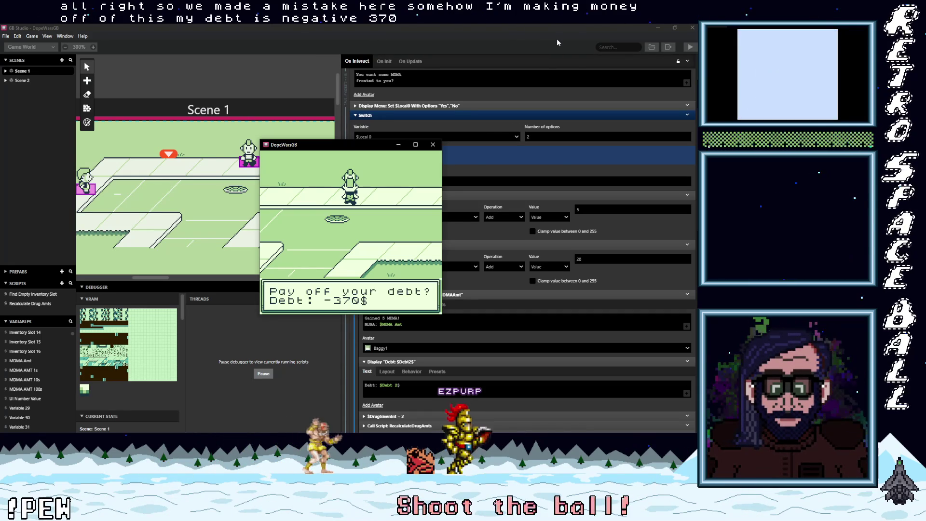
key("z")
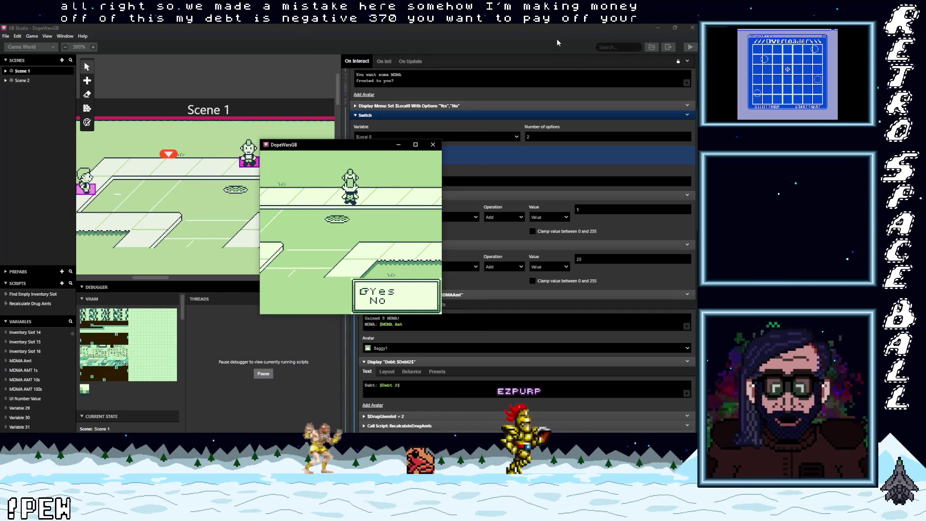
key("z")
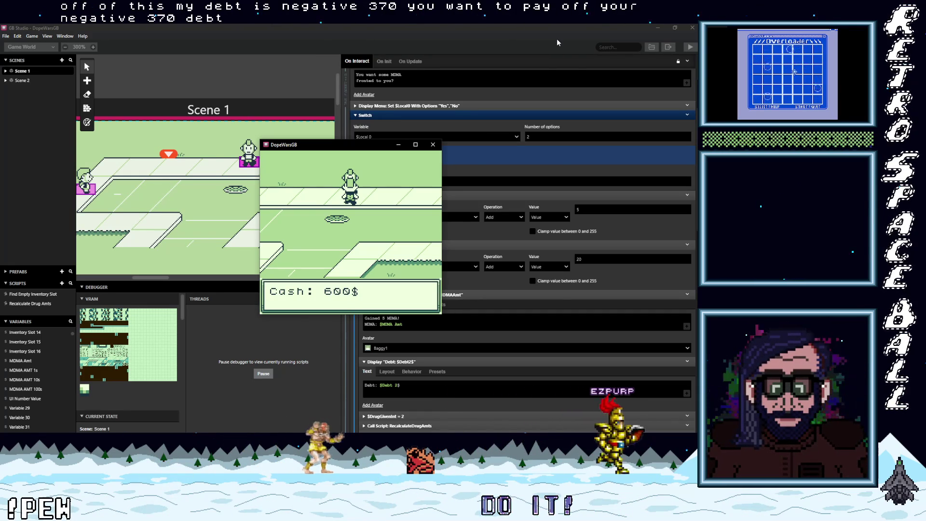
key("z")
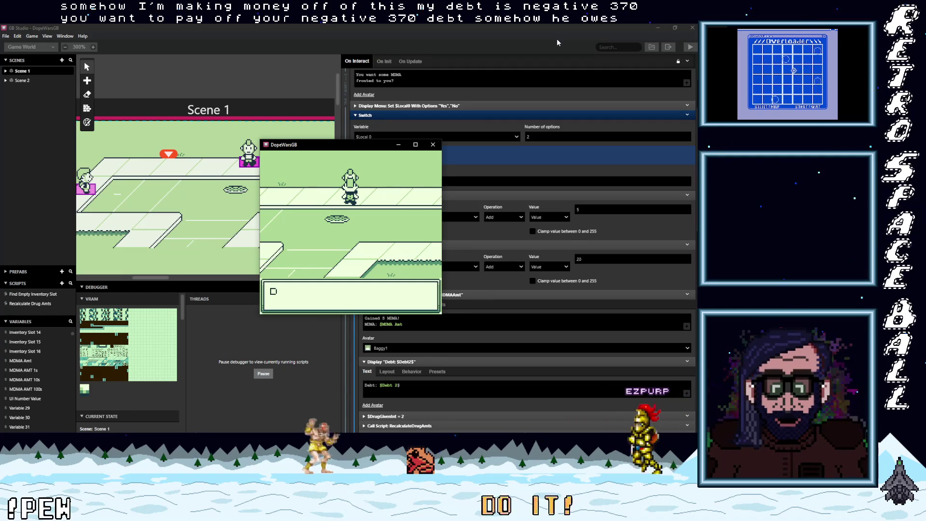
key("z")
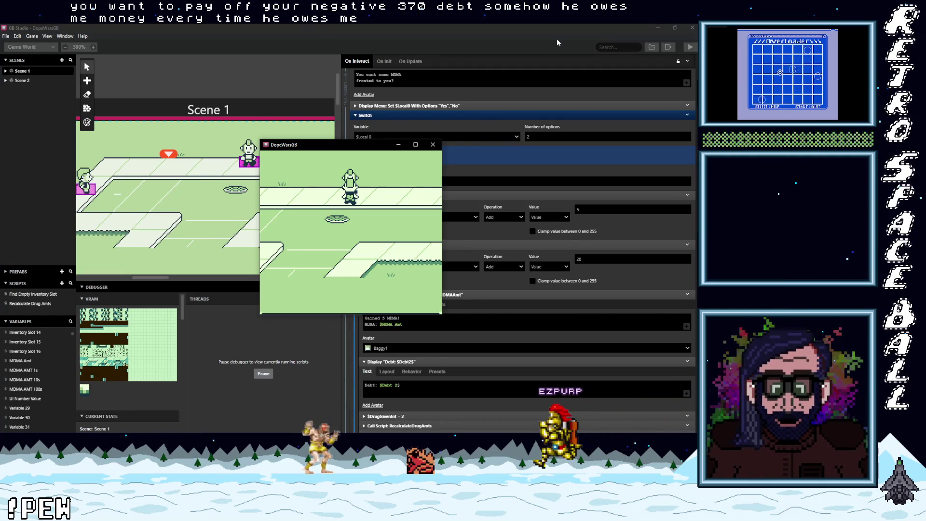
key("z")
key("z")
key("z")
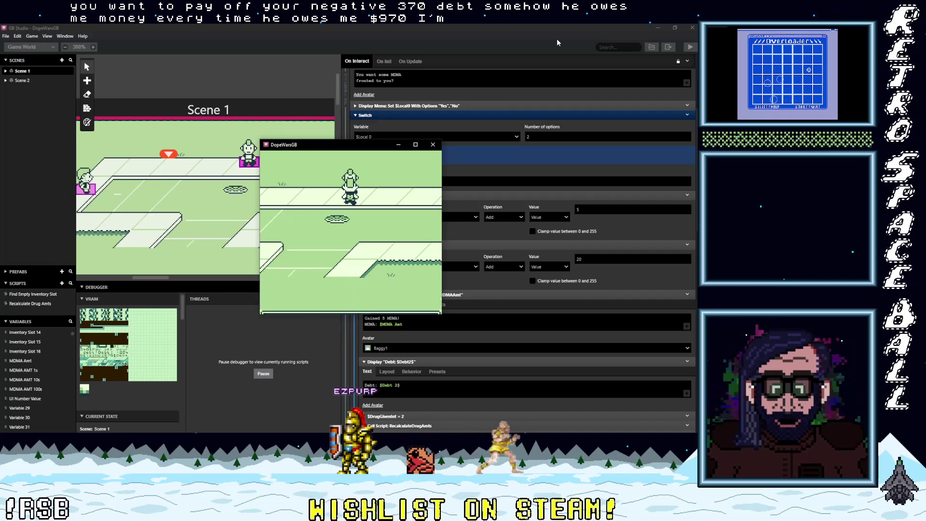
key("z")
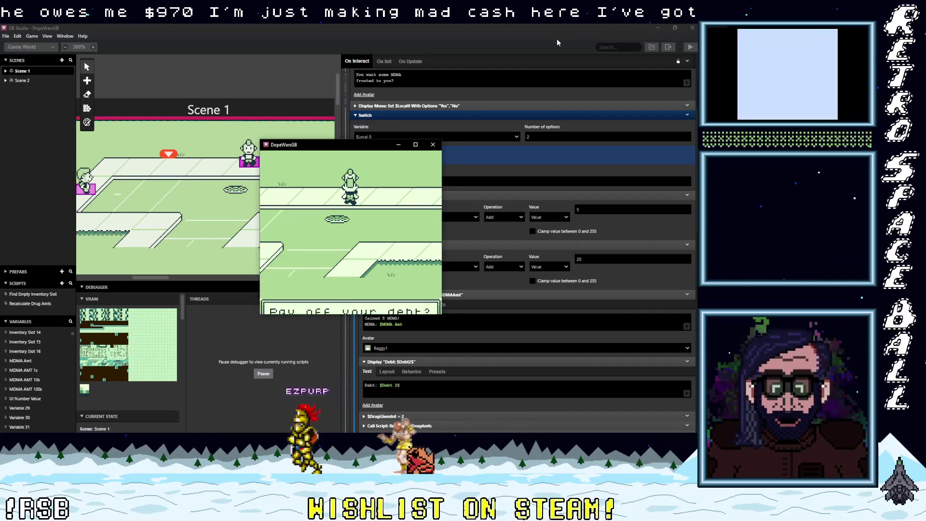
key("z")
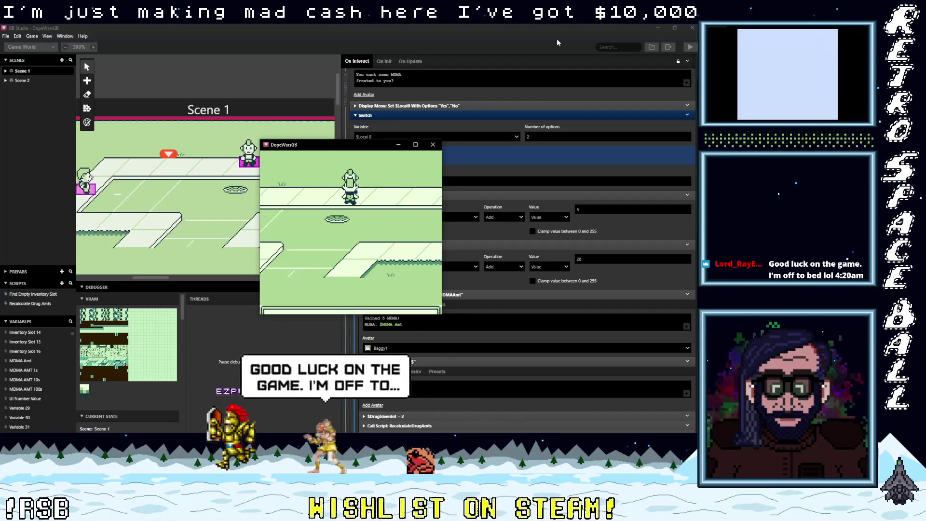
key("z")
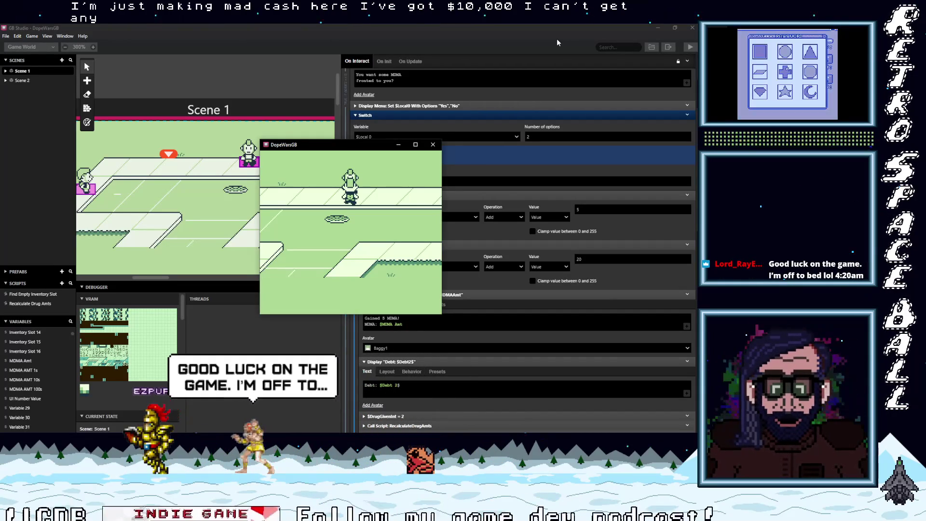
key("Left")
key("Down")
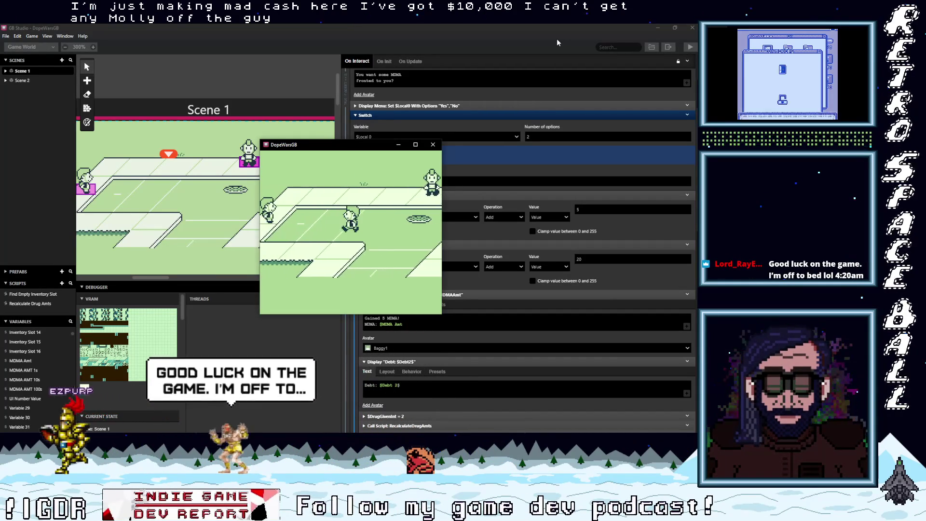
Pay the debt collector with the accumulated cash until Debt reads 0$, then pay off the 10$ debt
key("Left")
key("z")
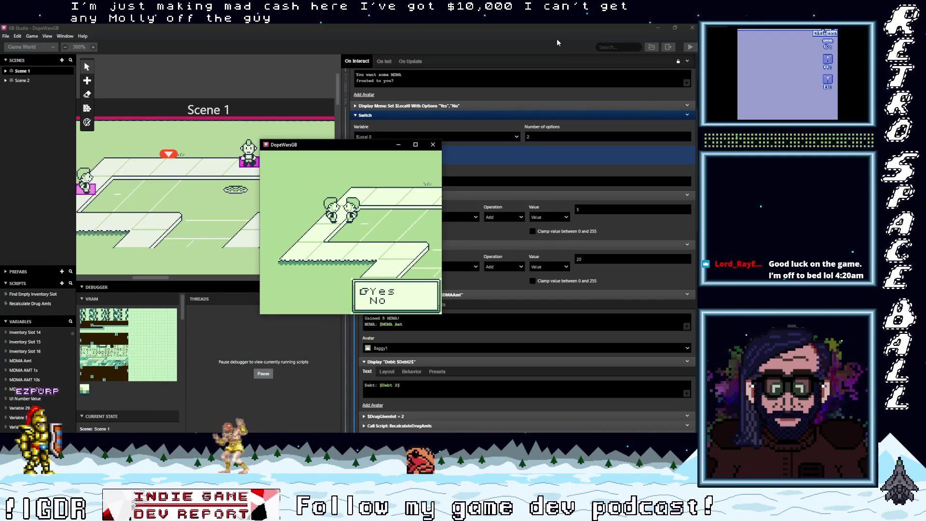
key("z")
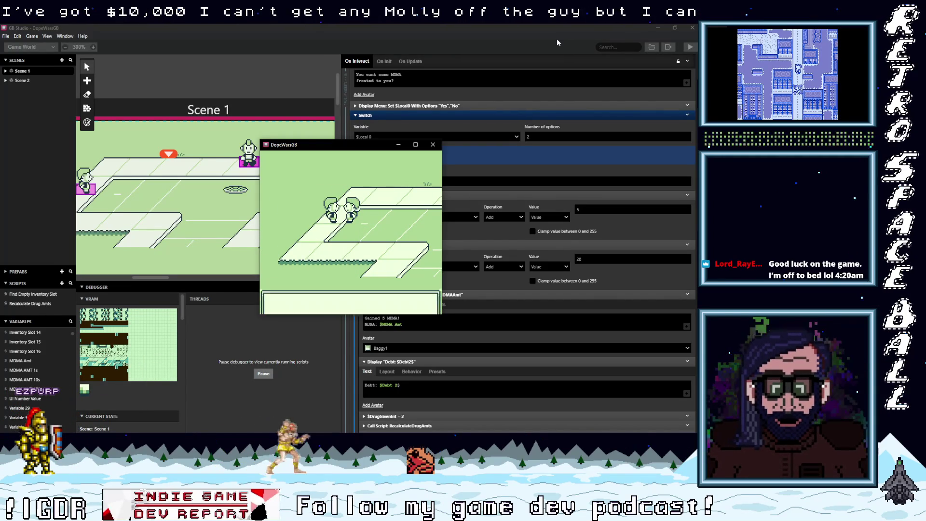
key("z")
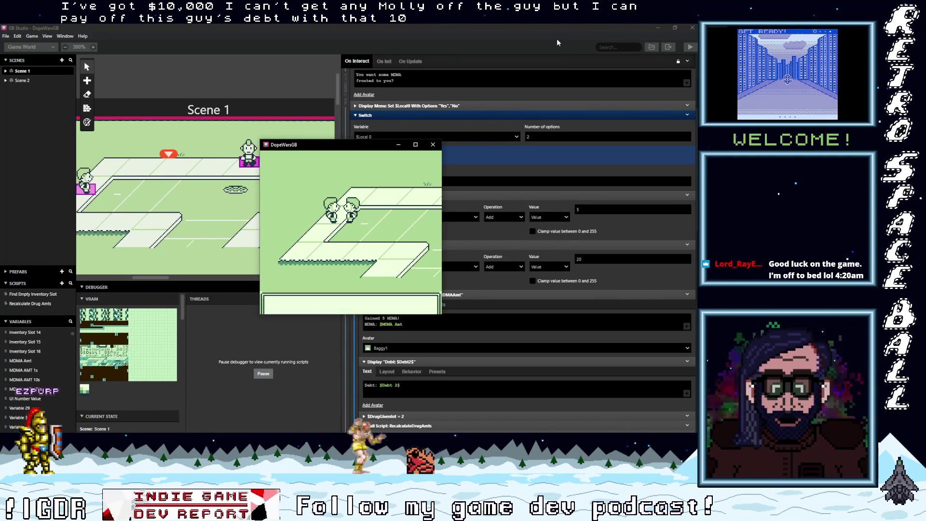
key("z")
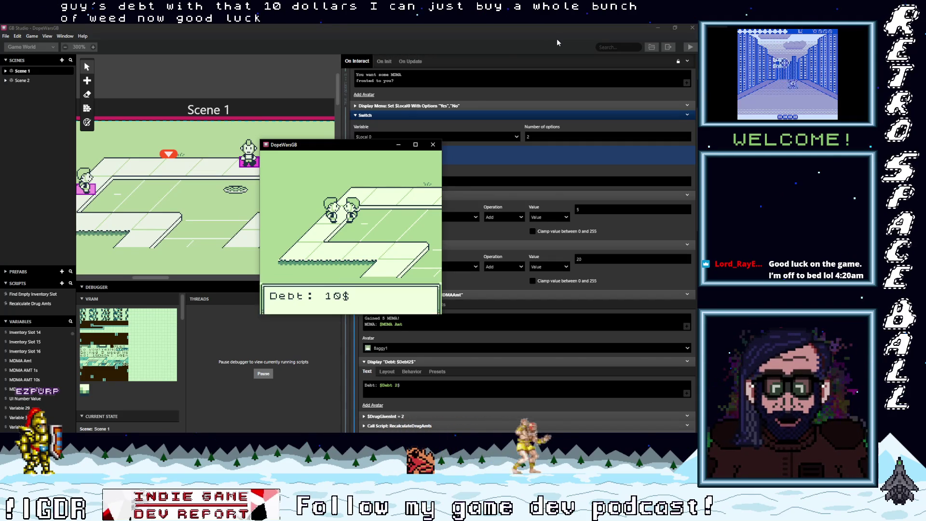
key("z")
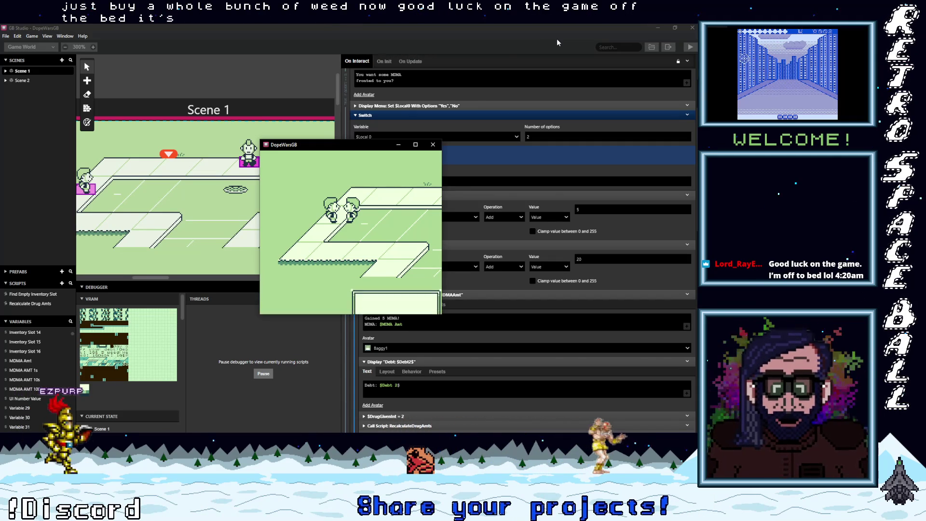
key("z")
key("z")
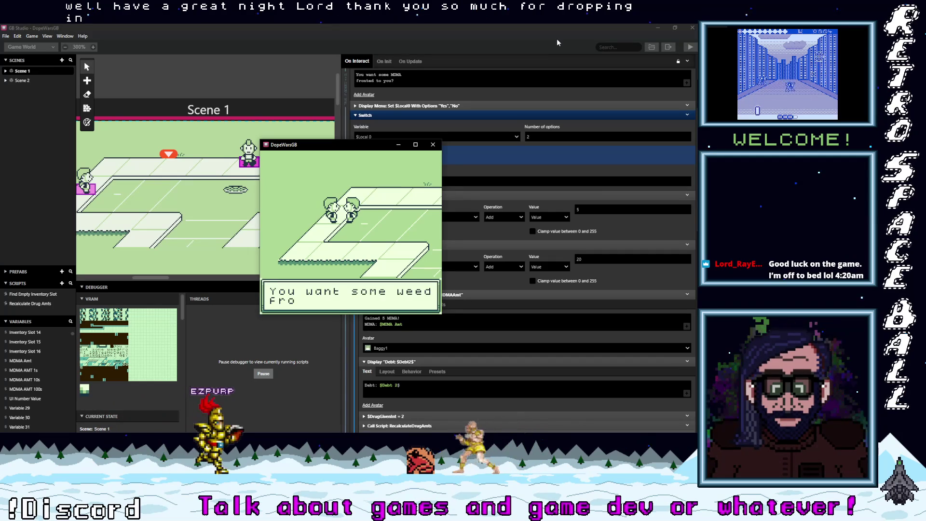
Accept weed from the dealer and pay off debt across several rounds of dialogue
key("z")
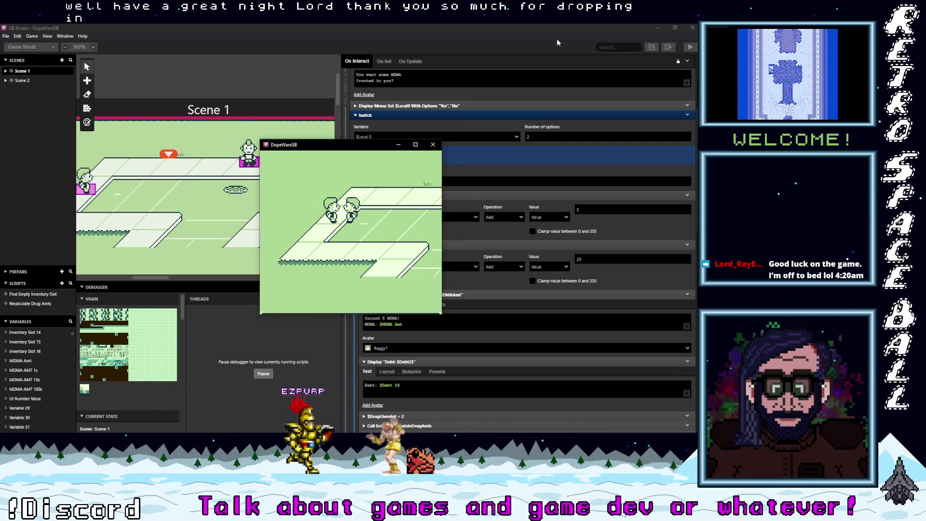
key("z")
key("z")
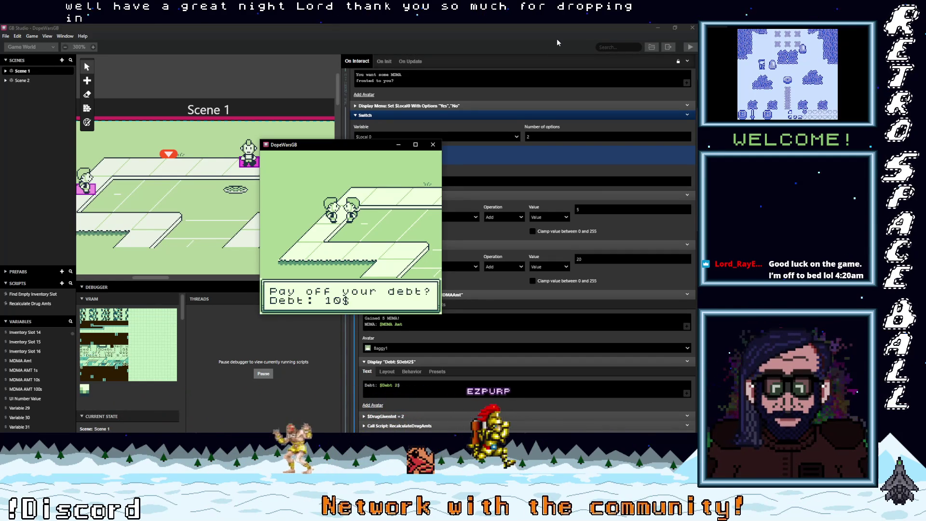
key("z")
key("z")
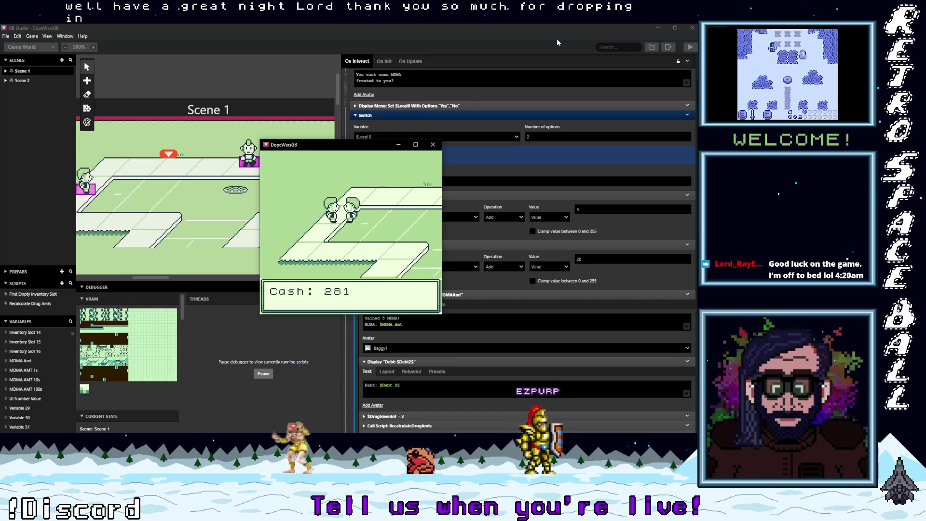
key("z")
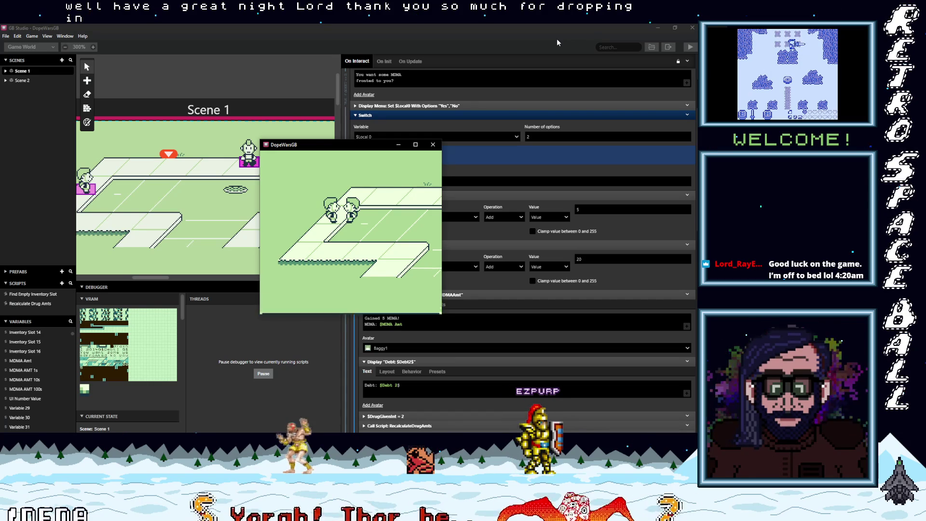
key("z")
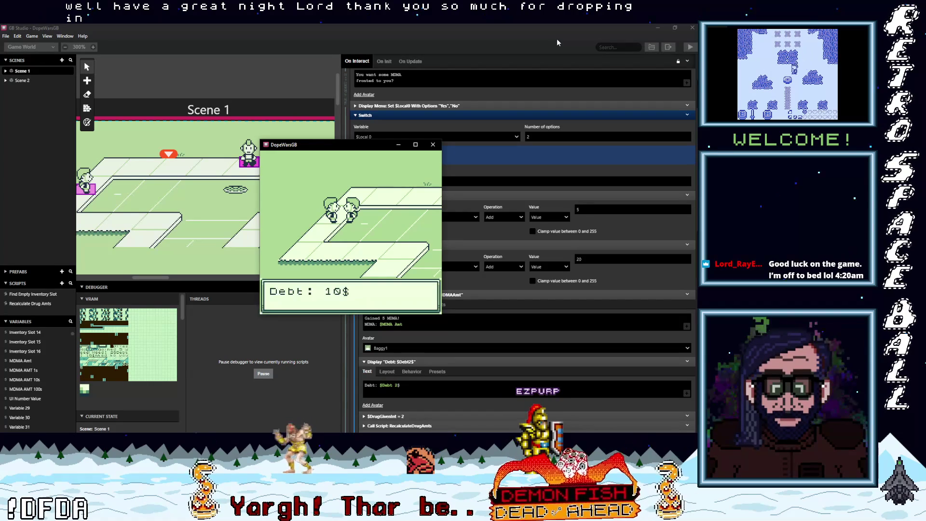
key("z")
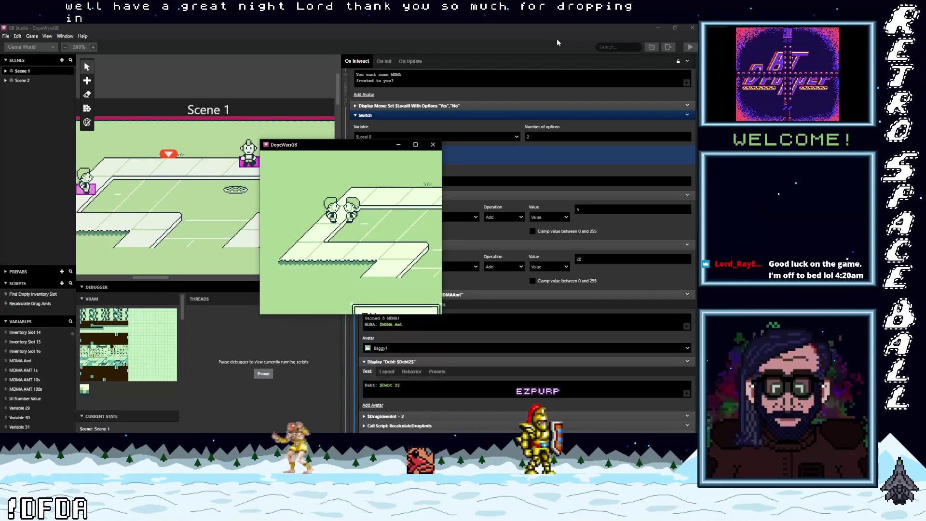
key("z")
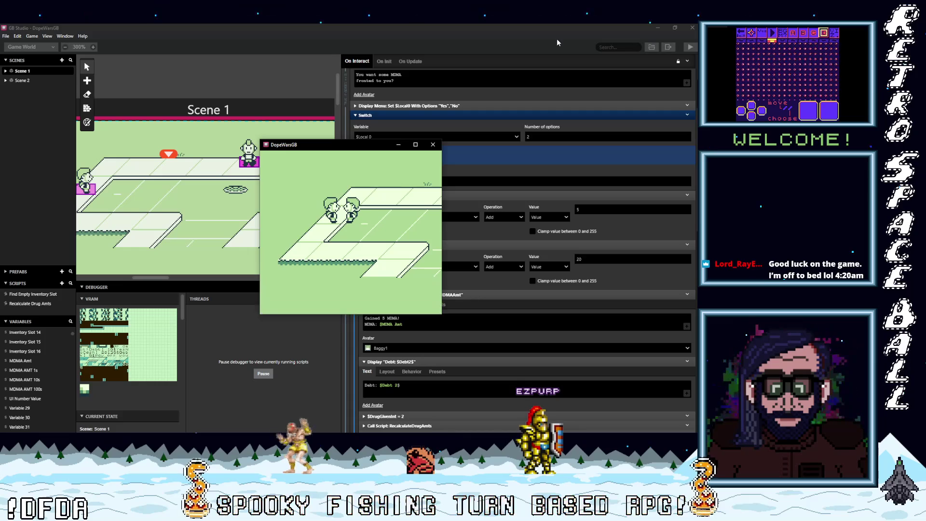
key("z")
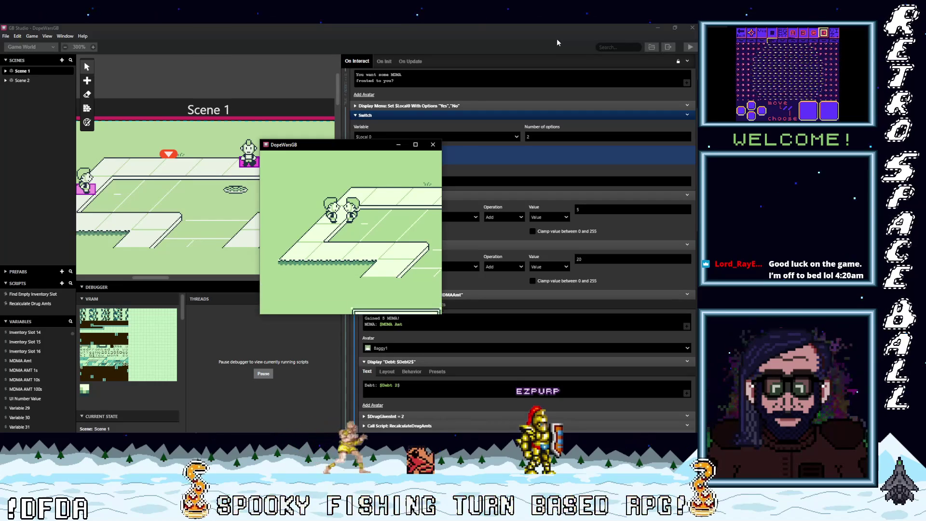
key("z")
key("z")
key("z")
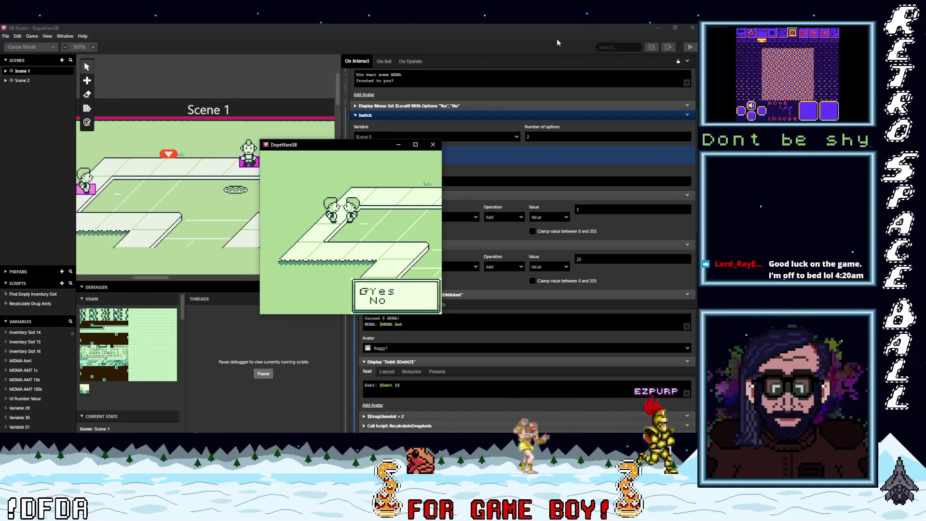
key("z")
key("z")
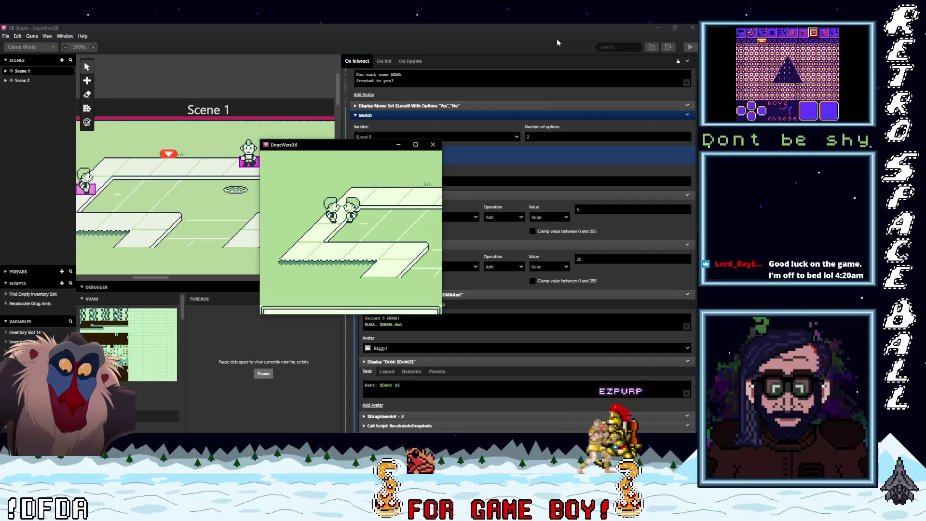
key("z")
Accept more fronted weed, step through cash, debt and MDMA messages, and check the inventory showing Weed 050
key("z")
key("z")
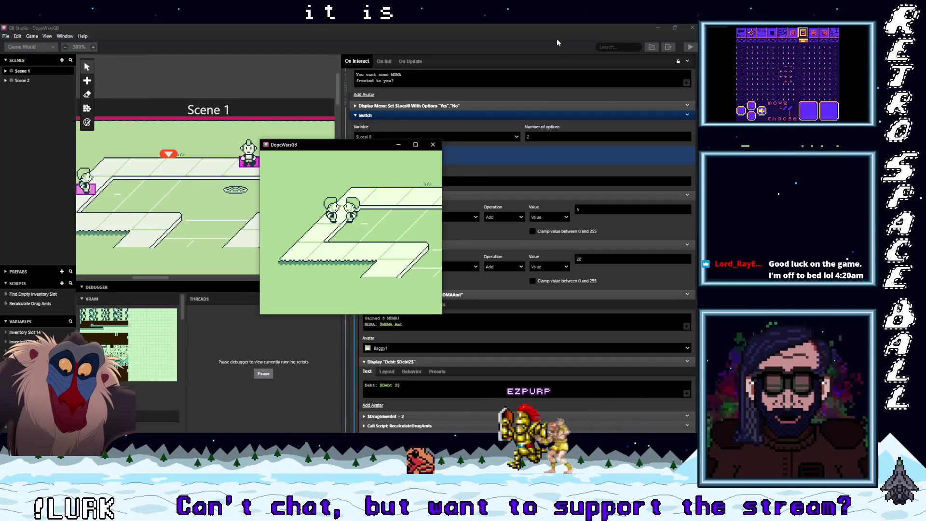
key("z")
key("z")
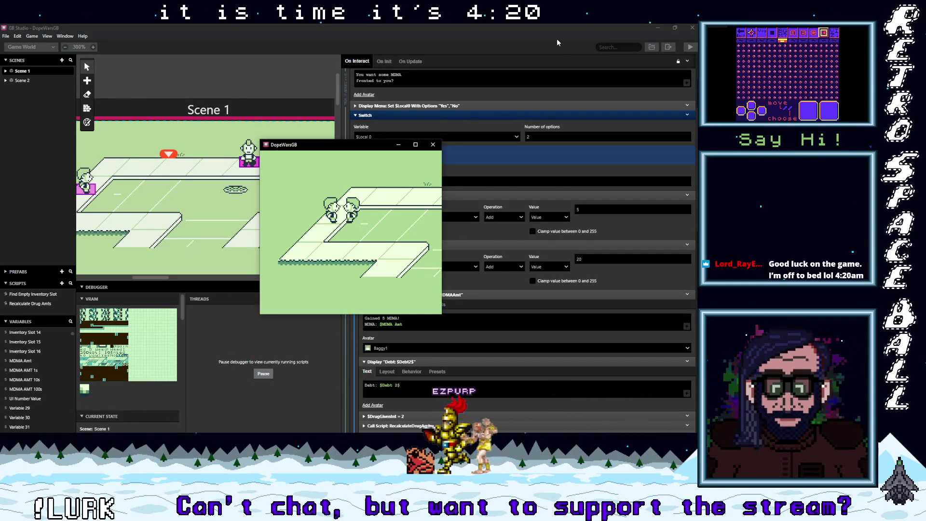
key("z")
key("z")
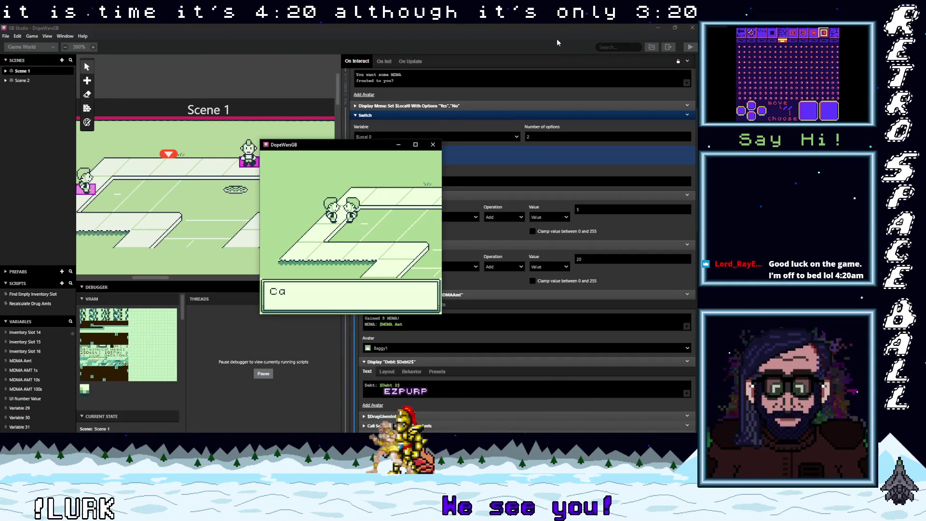
key("z")
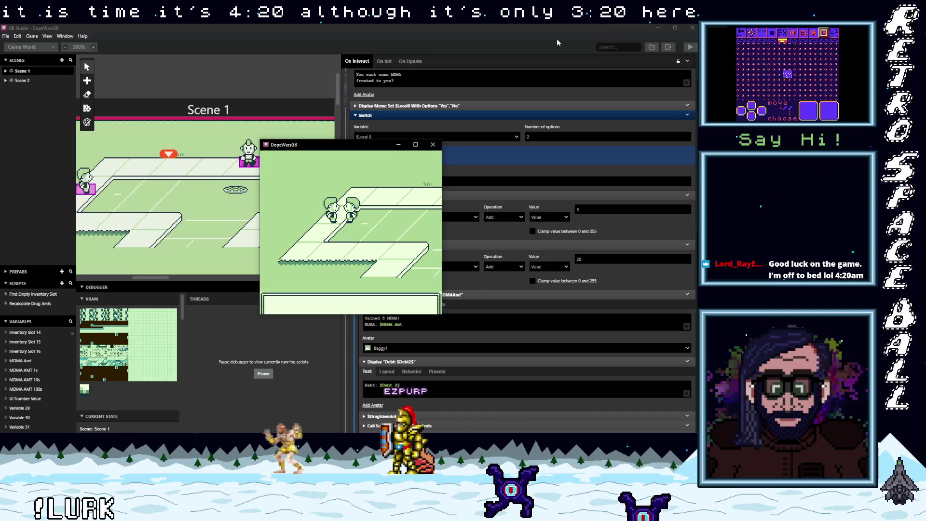
key("z")
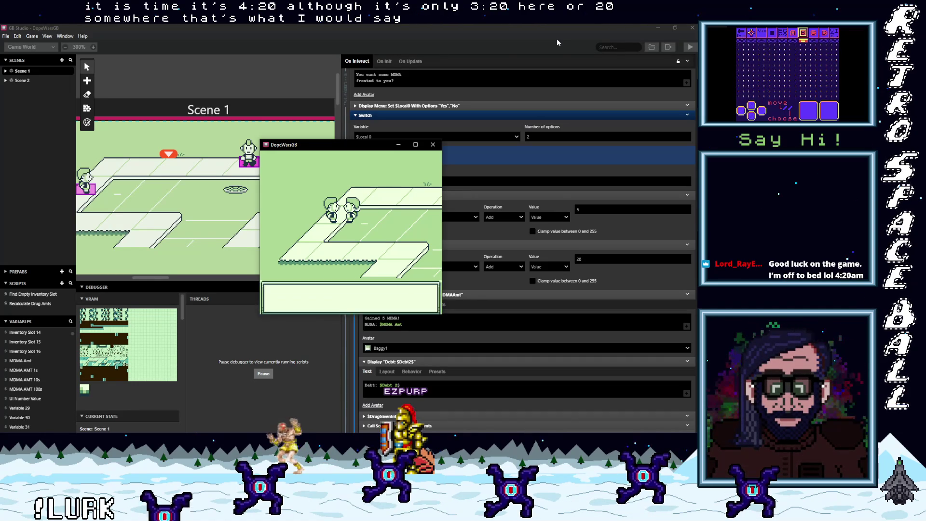
key("z")
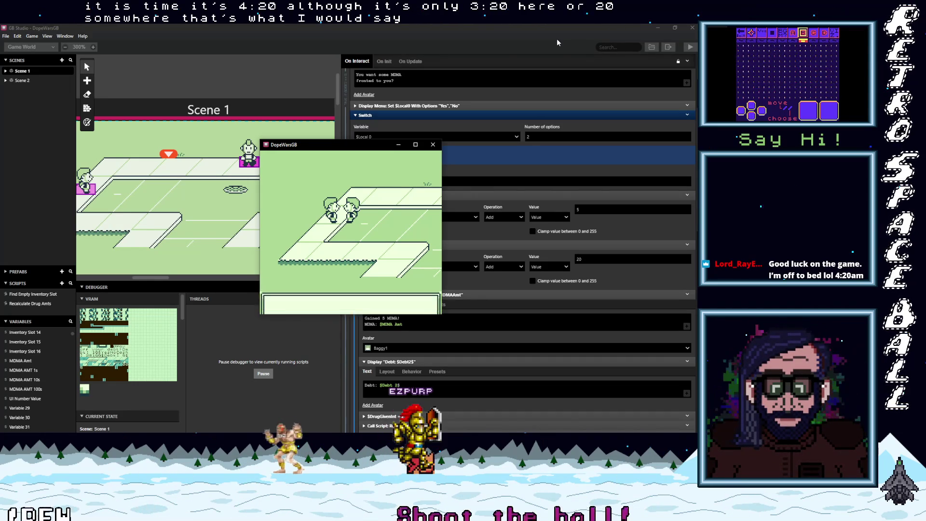
key("z")
key("z")
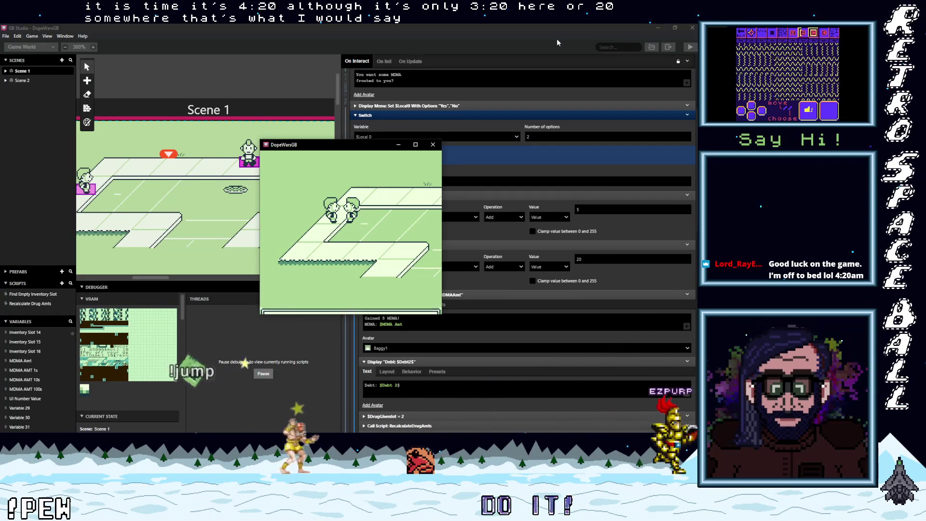
key("z")
key("z")
key("z")
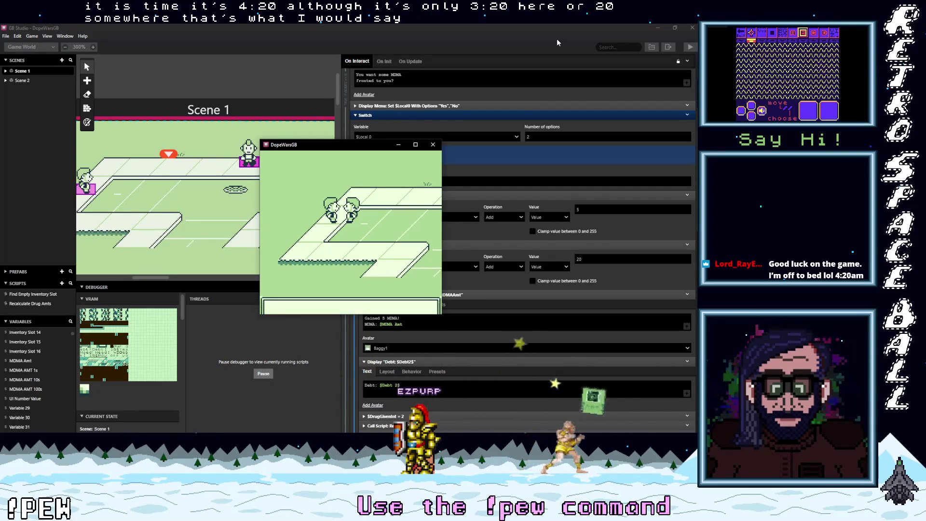
key("z")
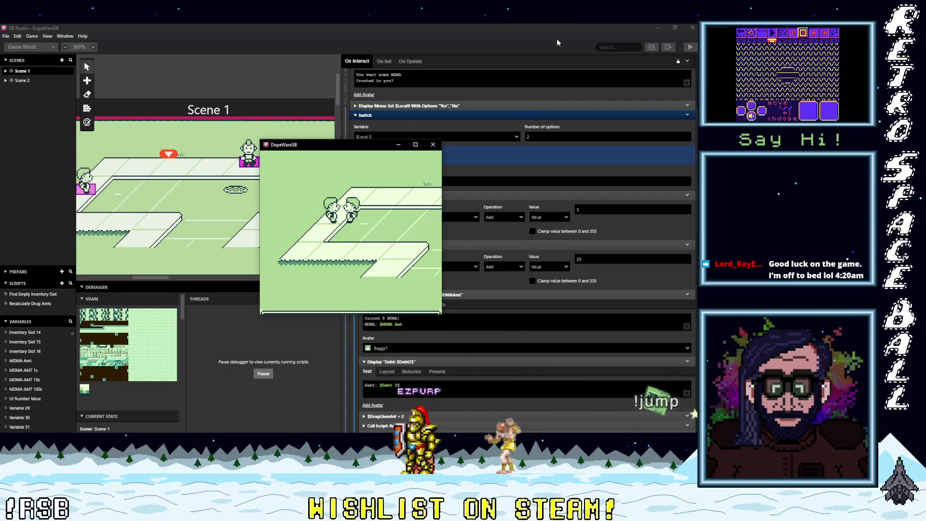
key("z")
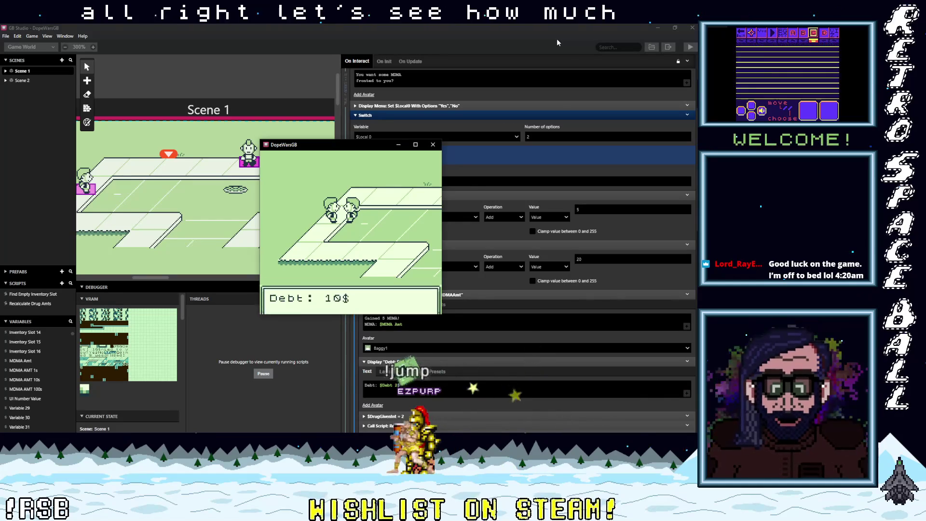
key("z")
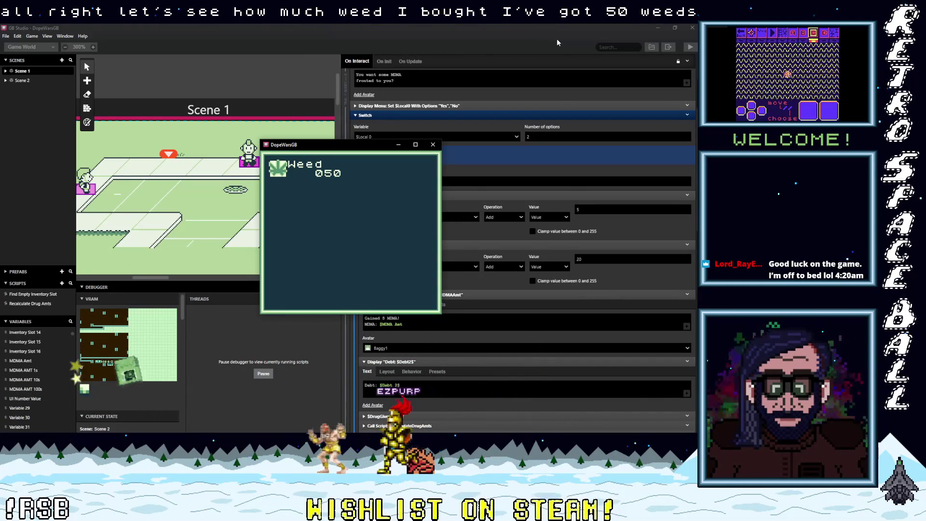
Return to the map and pay off debt with the debt collector until cash reaches zero
key("z")
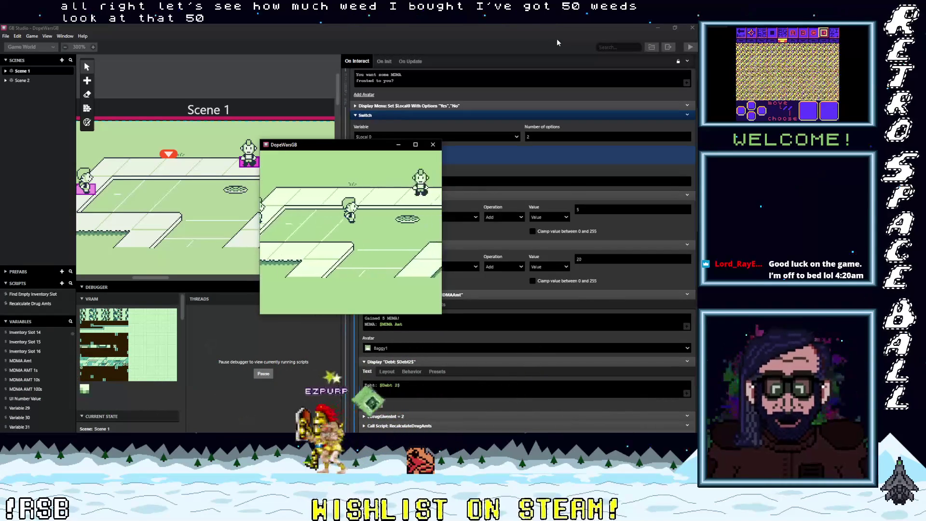
key("Right")
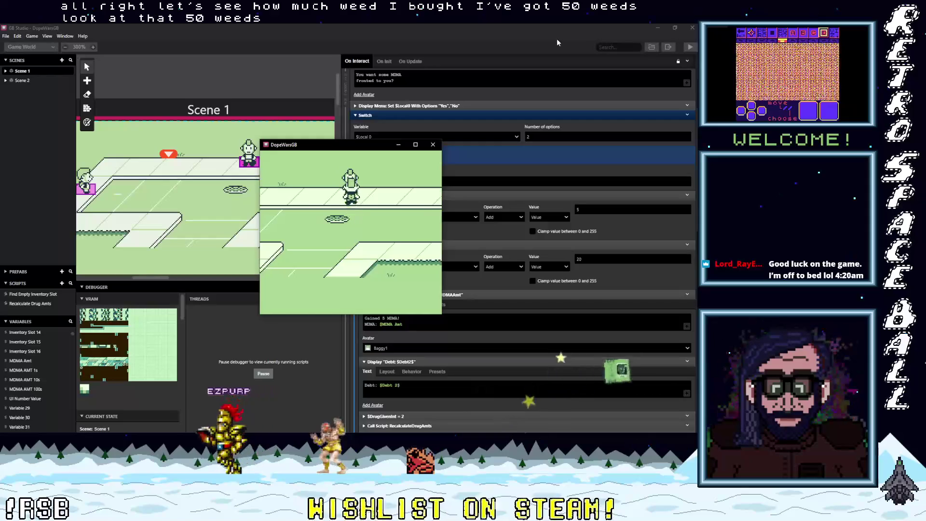
key("z")
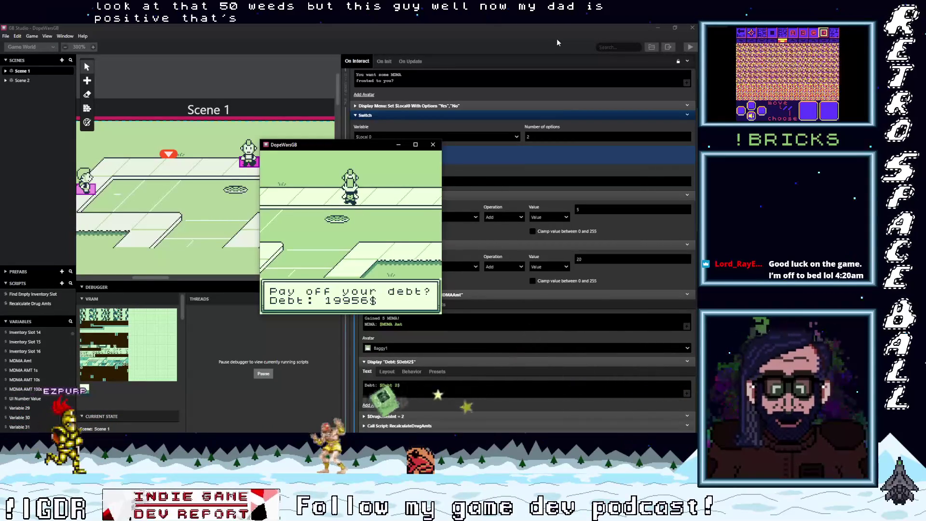
key("z")
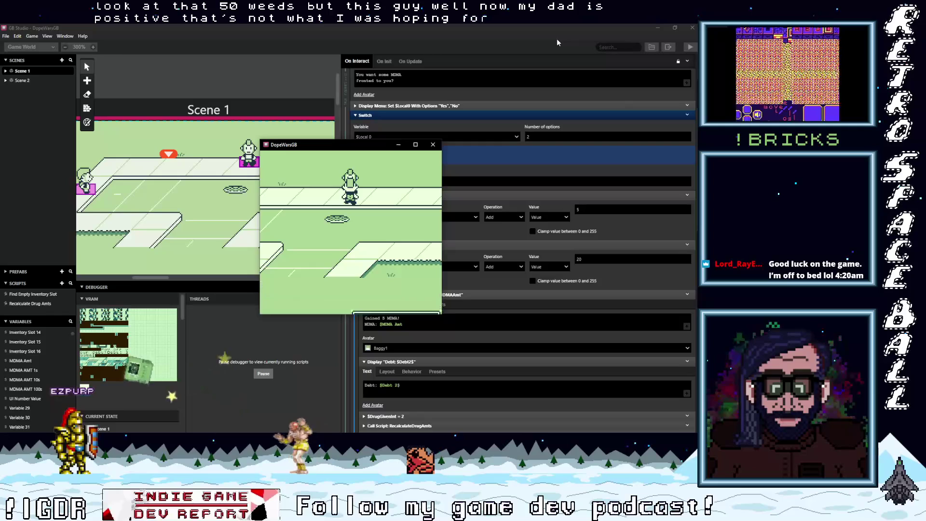
key("z")
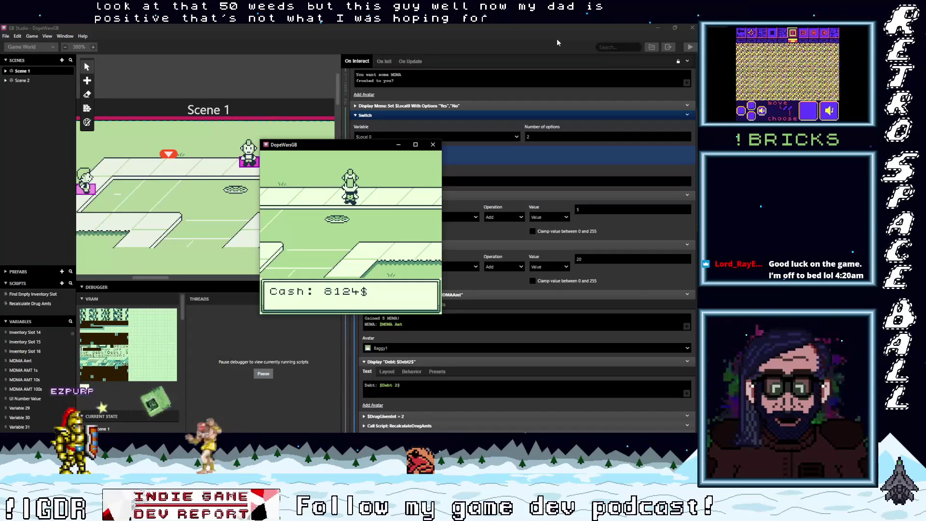
key("z")
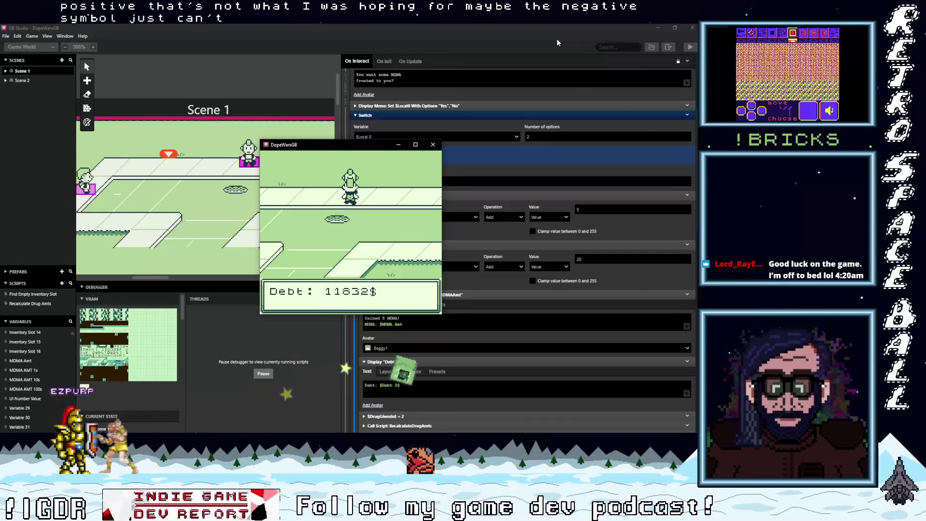
key("z")
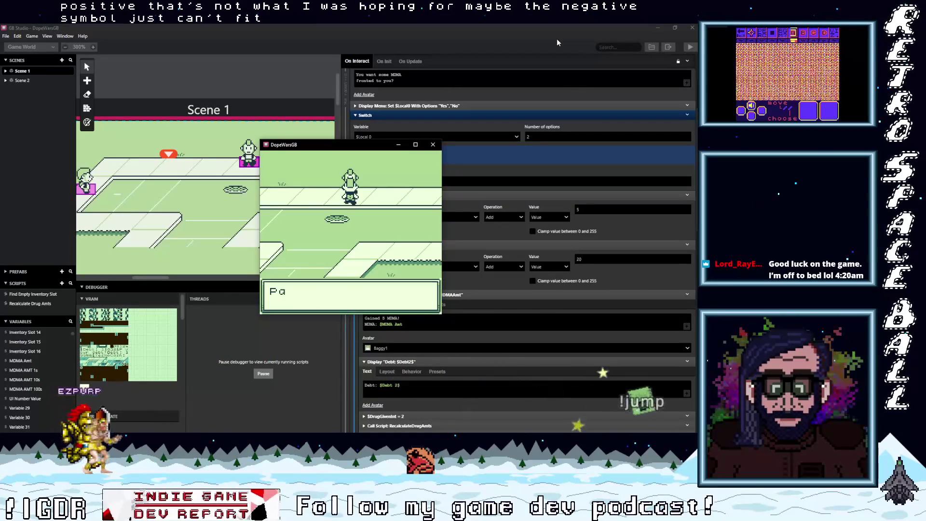
key("z")
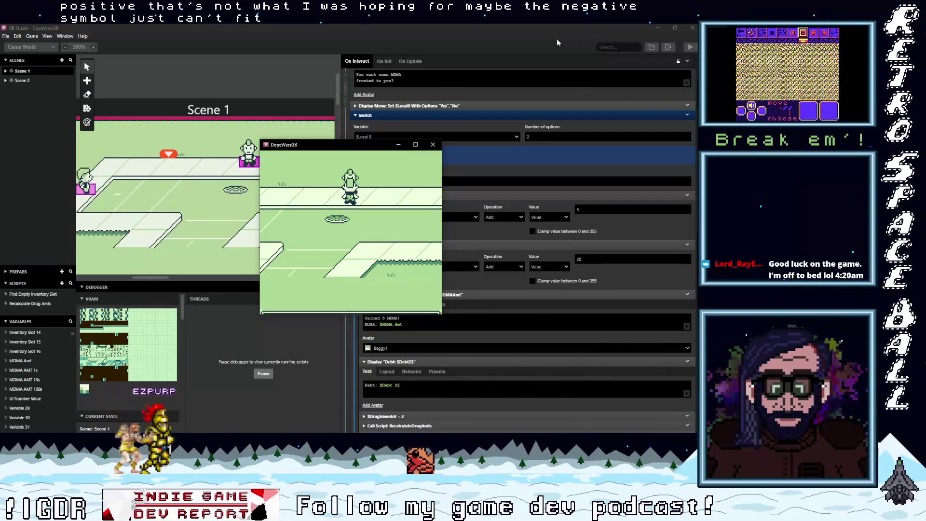
key("z")
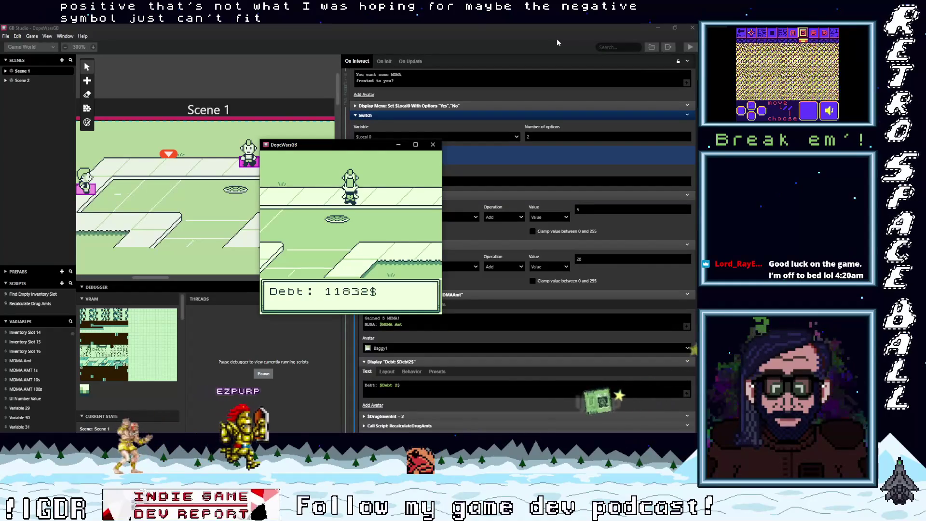
key("z")
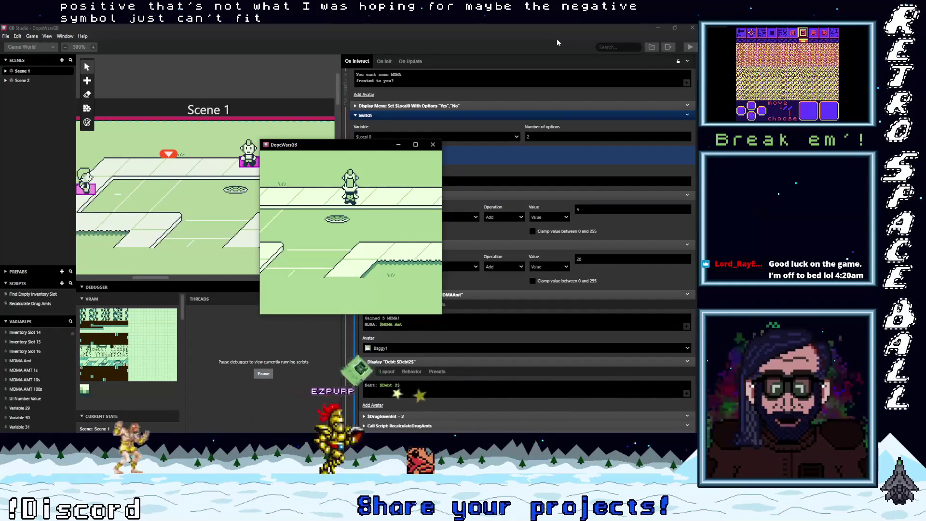
Talk to the debt collector again without paying, then walk right toward the dealer
key("Up")
key("z")
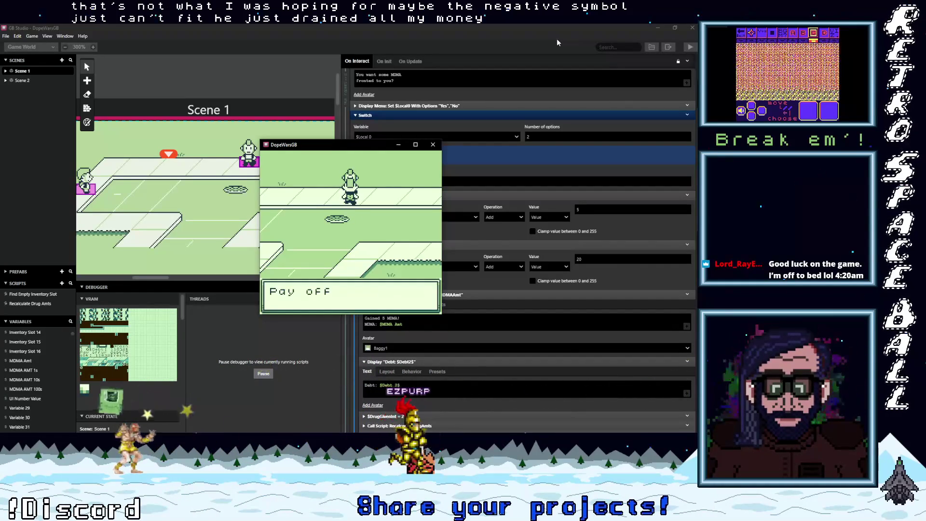
key("z")
key("Down")
key("Right")
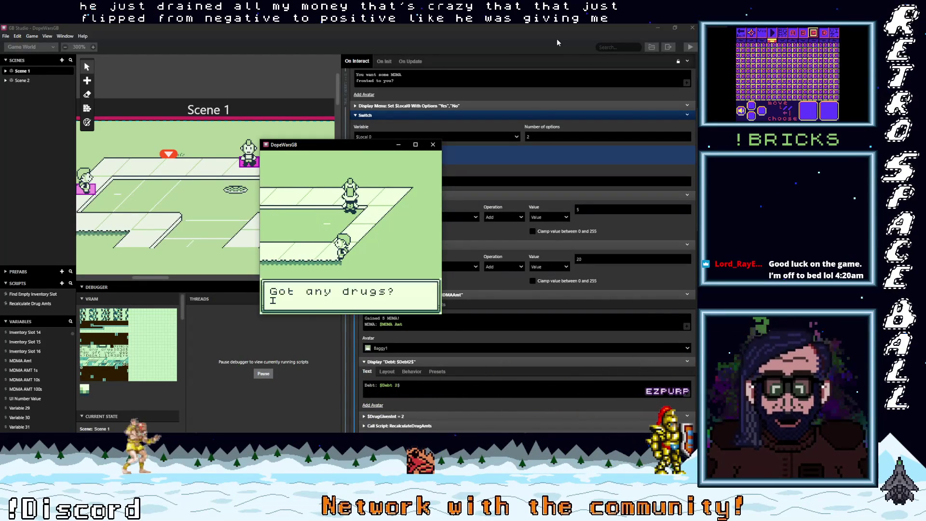
Sell the Weed to the buyer for cash
key("z")
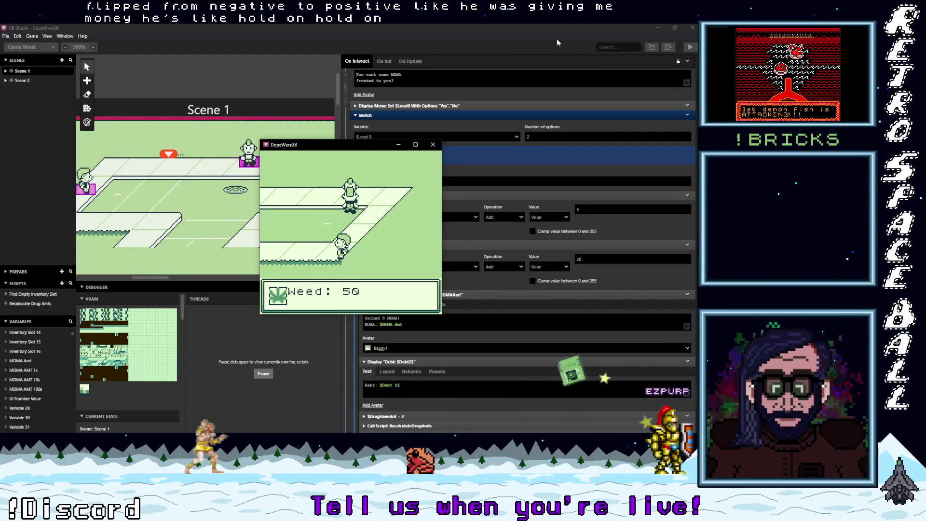
key("z")
key("z")
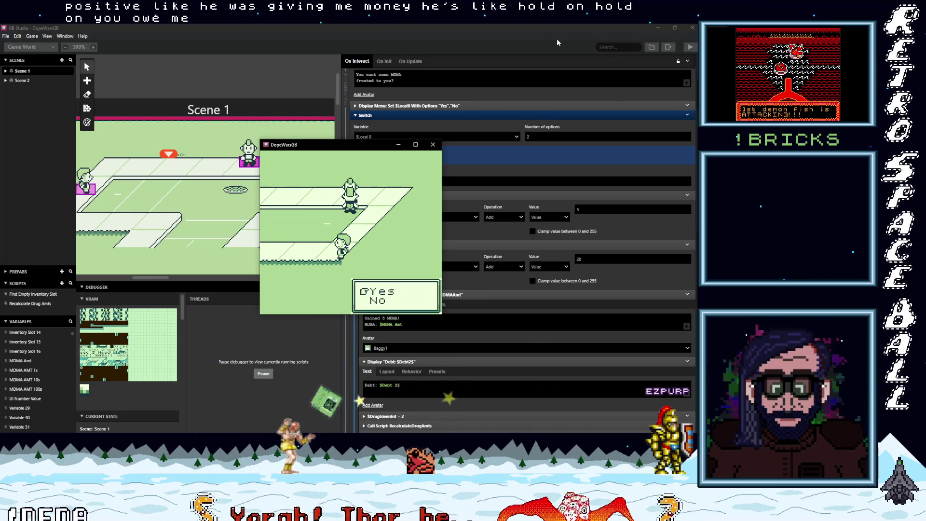
key("z")
key("z")
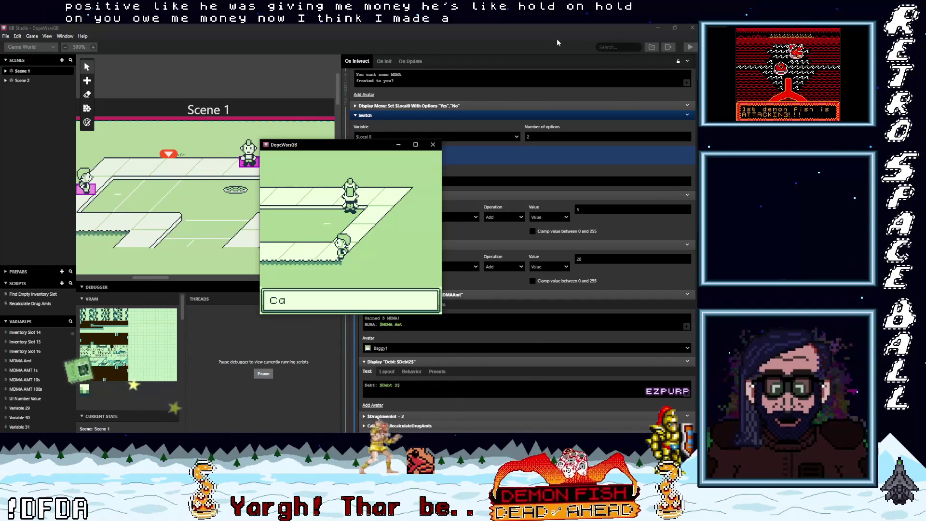
key("z")
key("Left")
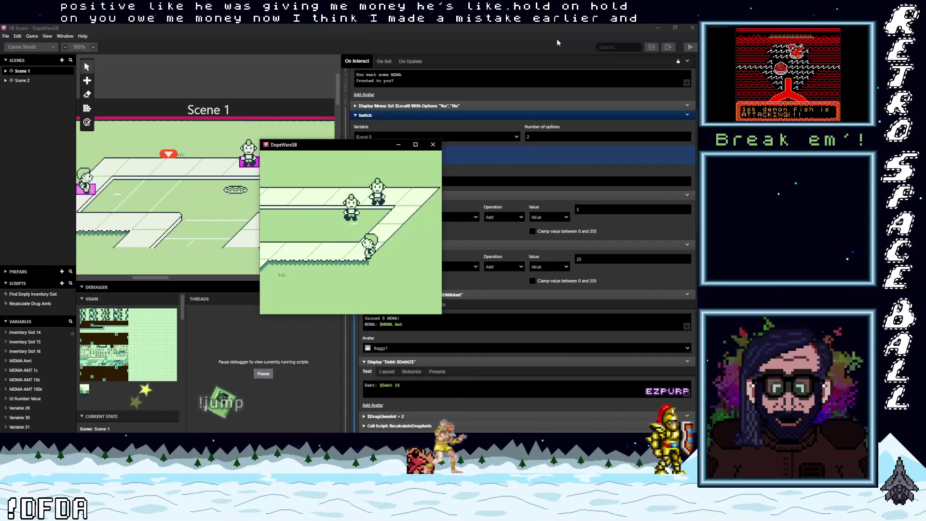
Try selling MDMA and dismiss the not-enough-MDMA message
key("z")
key("z")
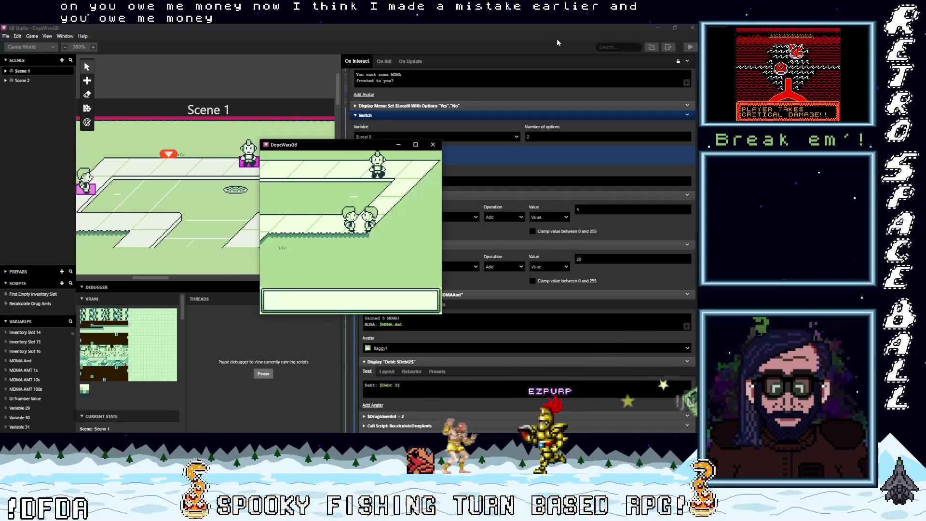
key("z")
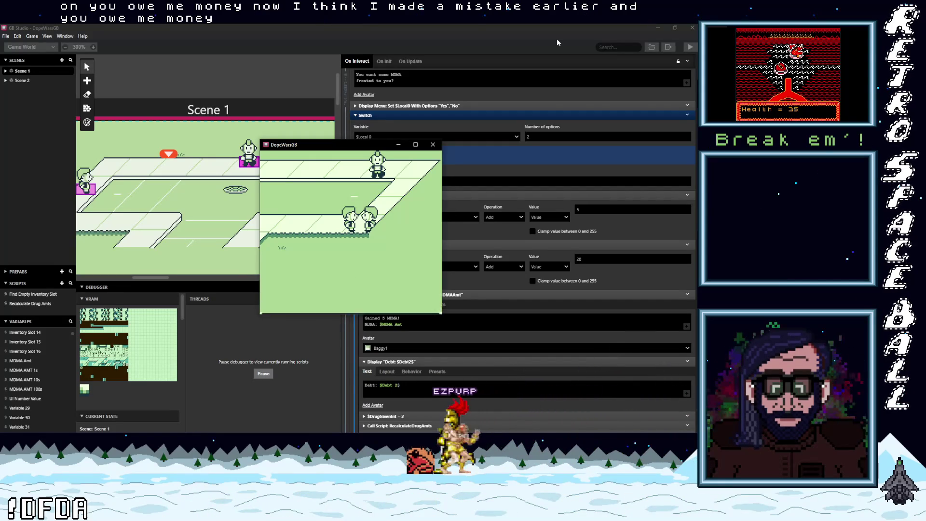
key("z")
key("Right")
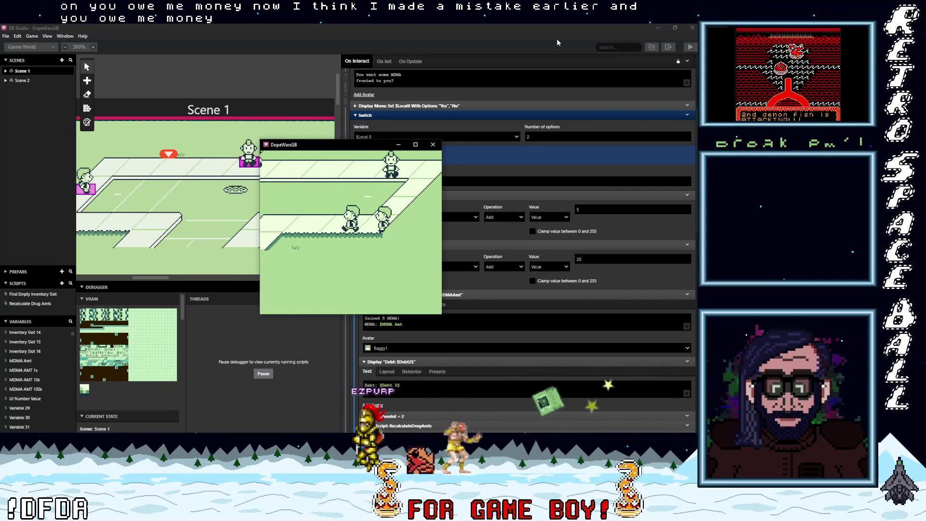
Talk to the debt collector and decline paying off the 11832$ debt
key("Up")
key("Left")
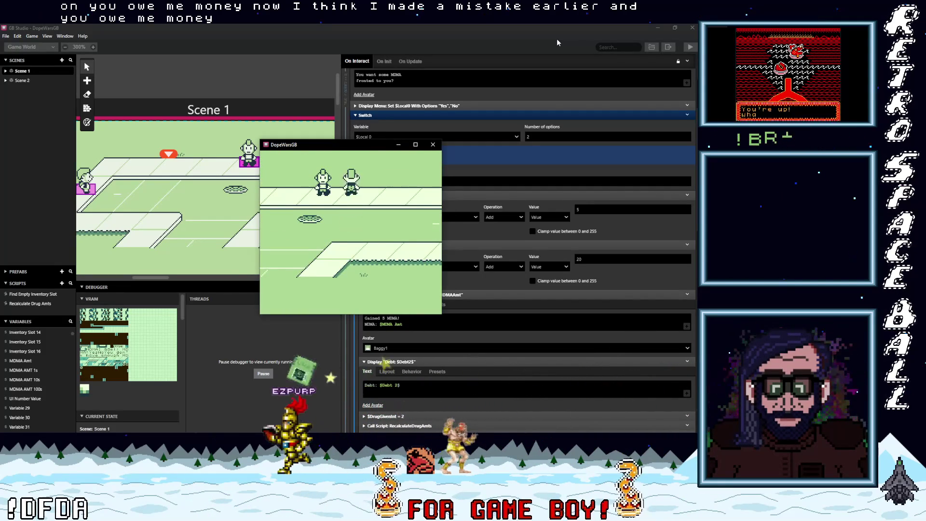
key("z")
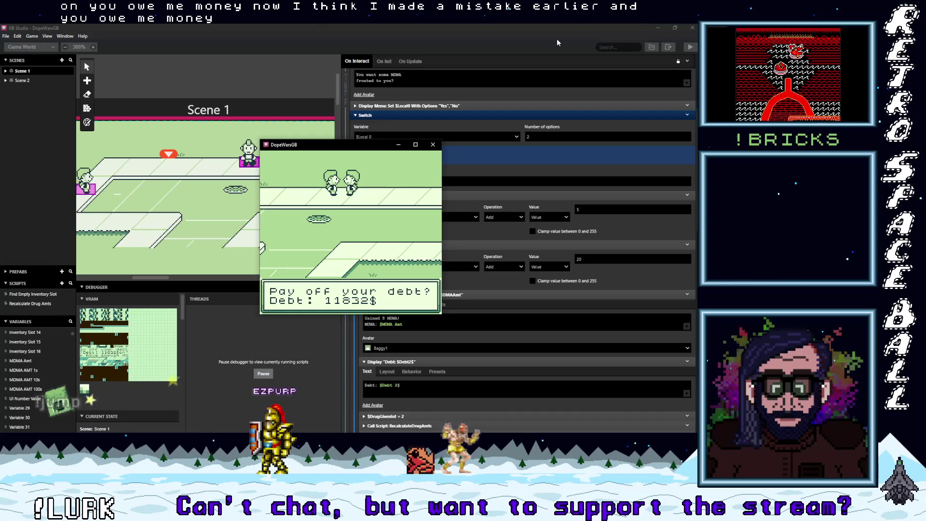
key("z")
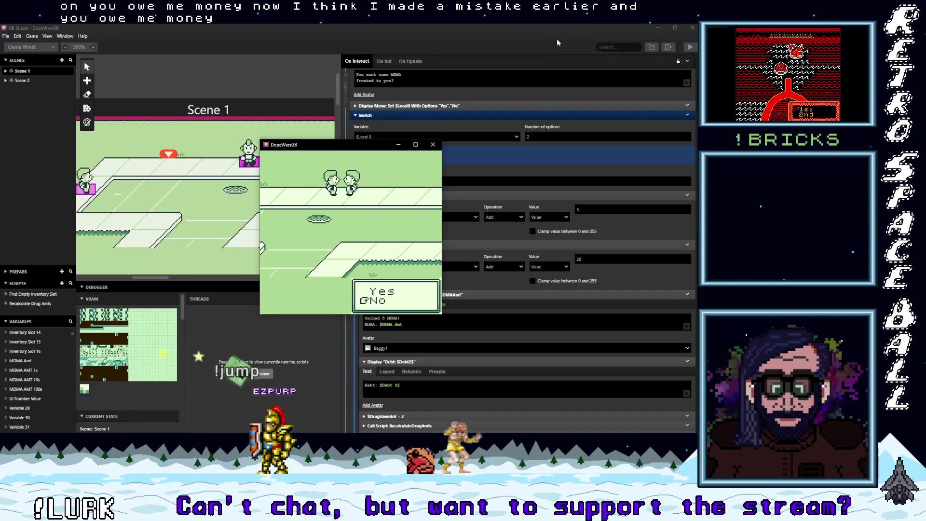
key("z")
Talk to the debt collector again and dismiss the pay-off-debt prompt
key("Left")
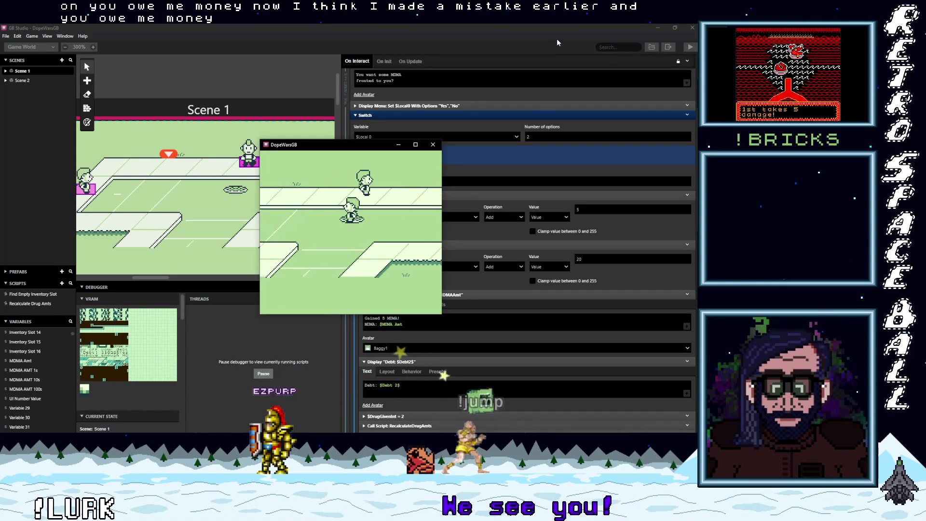
key("Left")
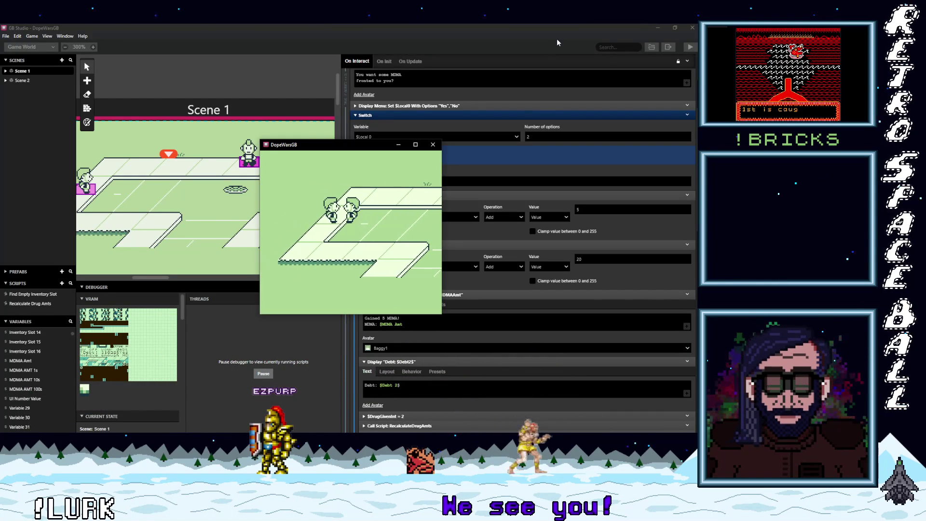
key("z")
key("z")
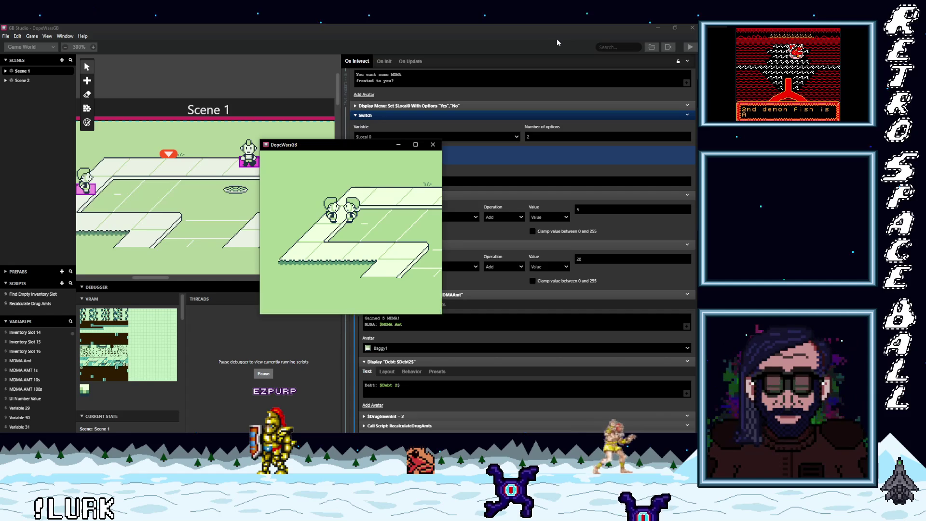
key("z")
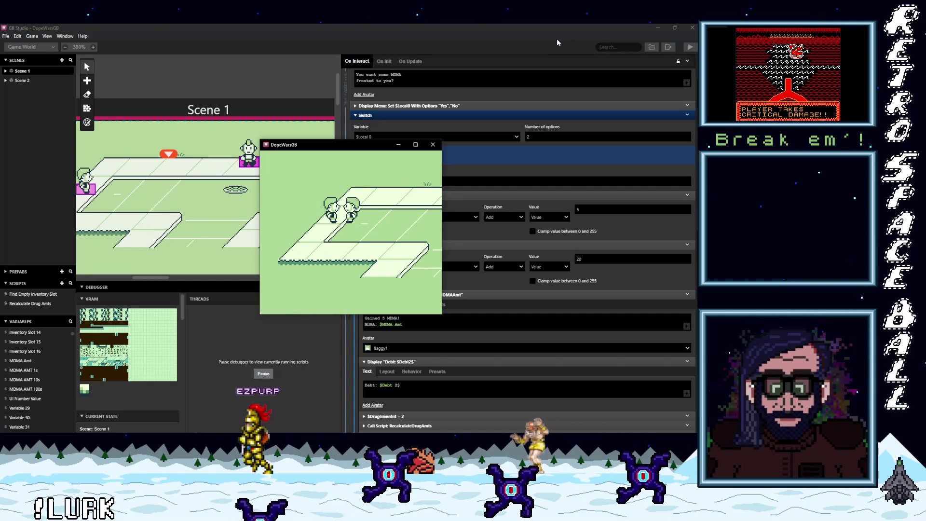
key("z")
key("z")
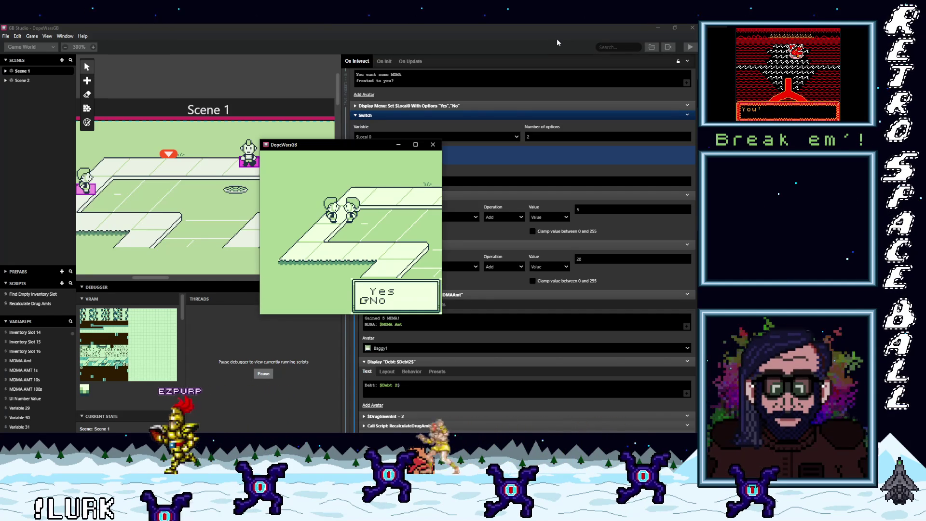
key("z")
Bring up the pay-off choice once more, then walk down-left back toward the dealers
key("Left")
key("Right")
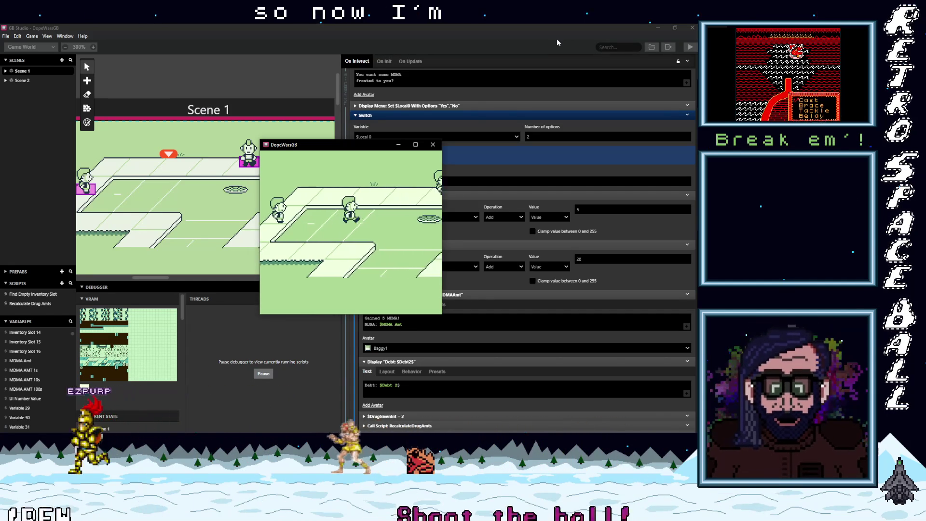
key("z")
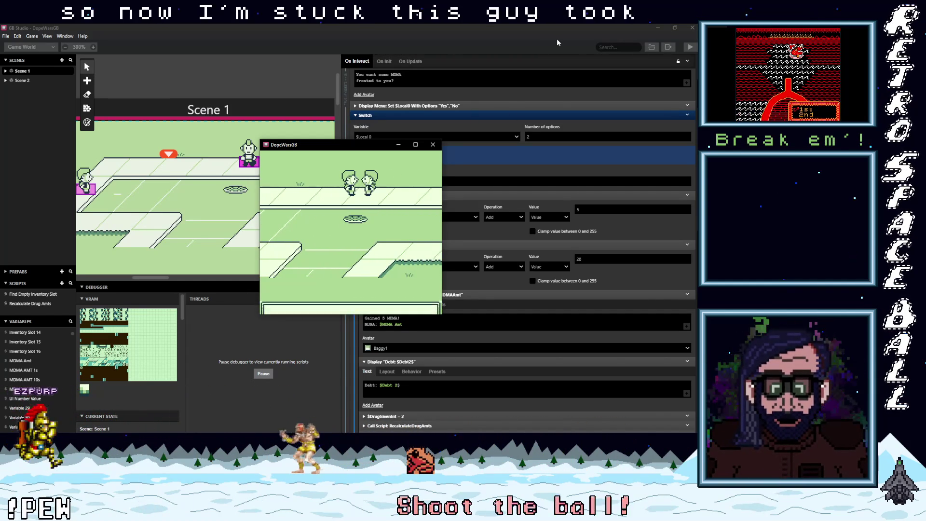
key("z")
key("z")
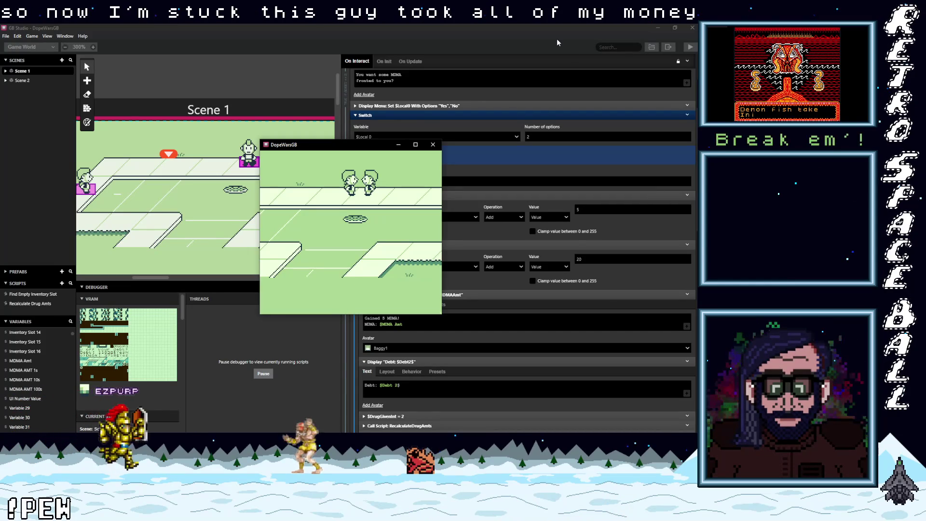
key("Left")
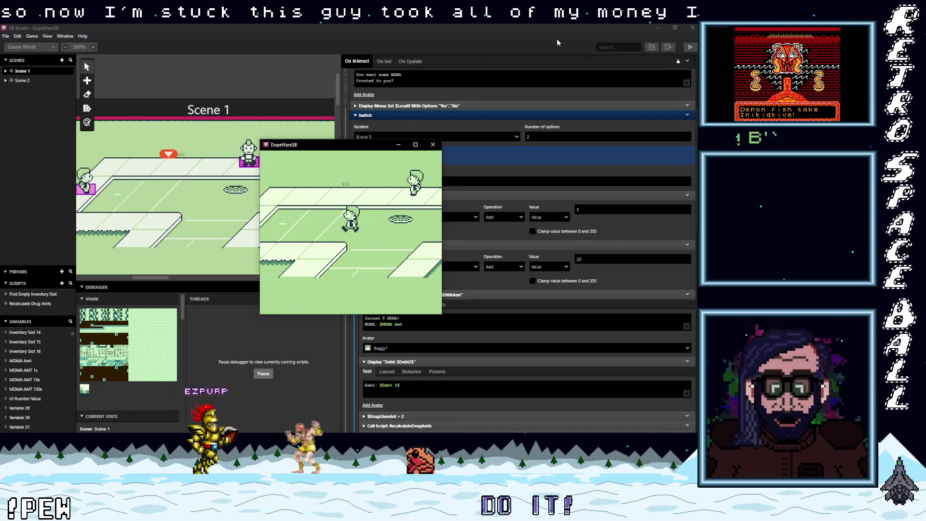
key("Left")
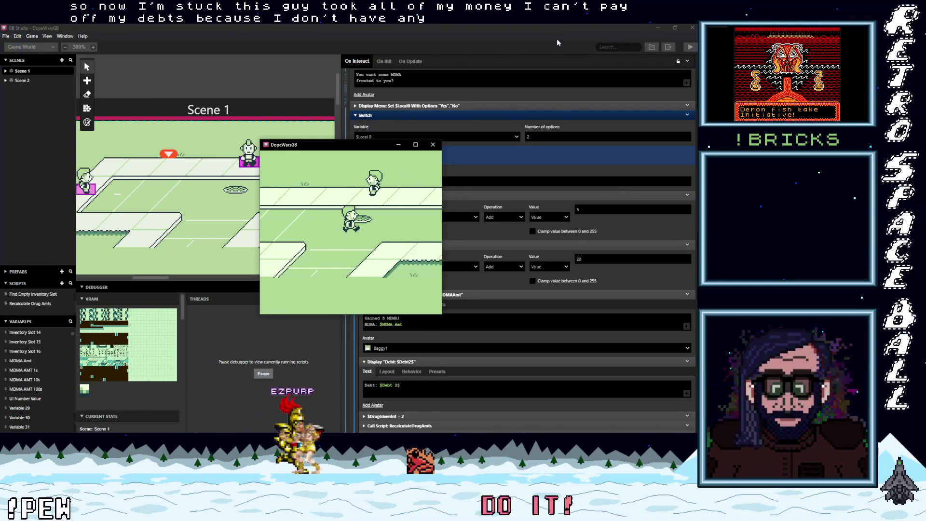
Move the game window up-left and widen the editor to show the debugger's WeedAmt 45, Cash 20, Debt1 3718
left_click(308, 364)
left_click_drag(343, 150, 237, 84)
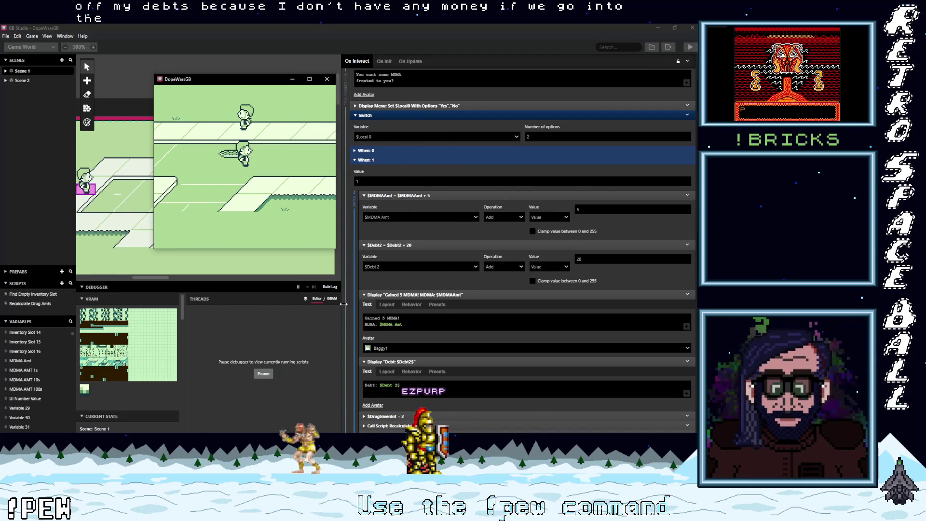
left_click(306, 301)
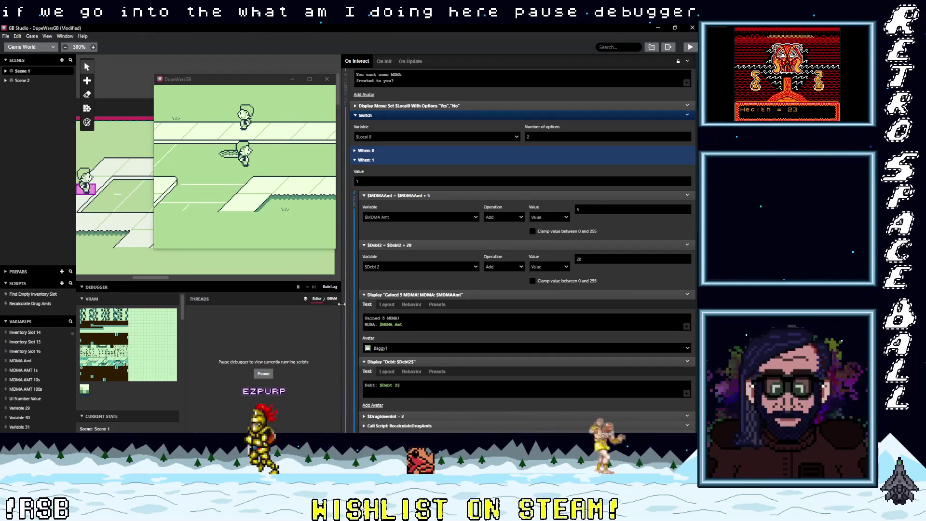
left_click_drag(343, 299, 465, 298)
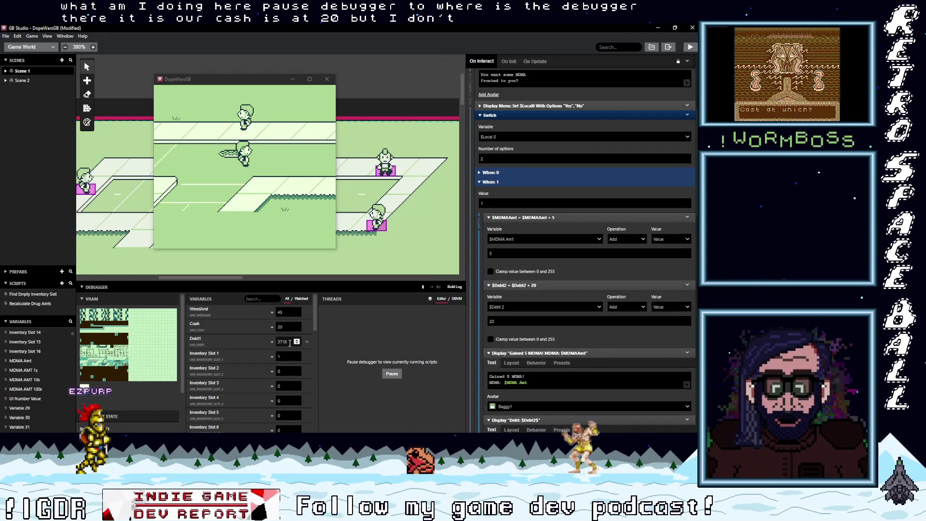
left_click_drag(314, 321, 314, 366)
scroll(316, 389, "down", 3)
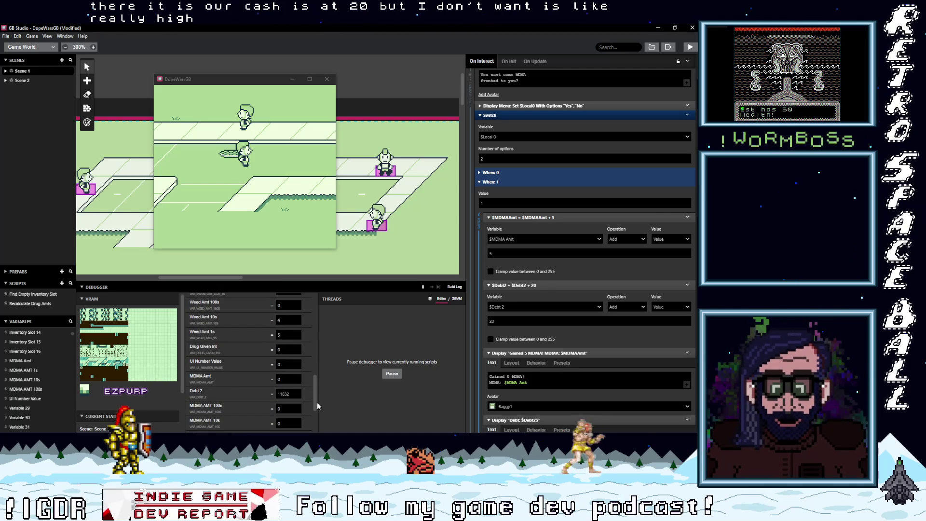
scroll(318, 401, "up", 3)
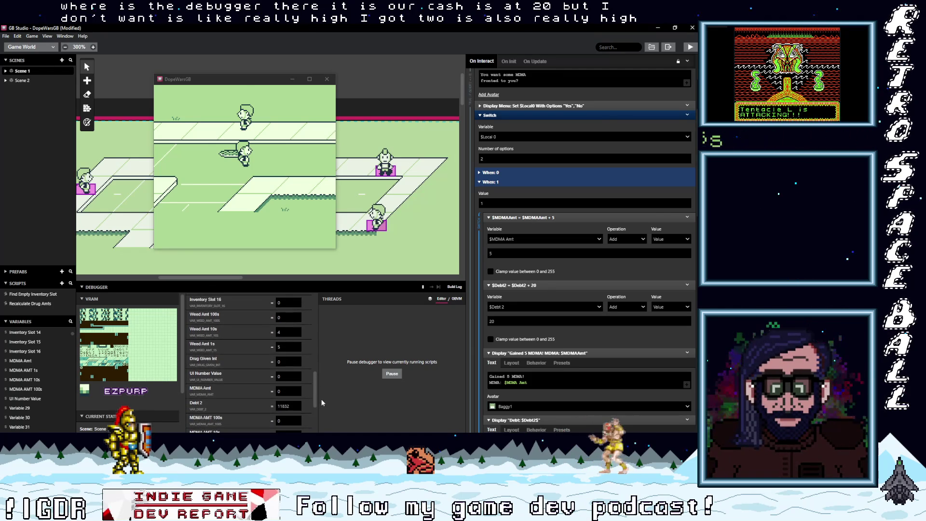
scroll(323, 332, "up", 5)
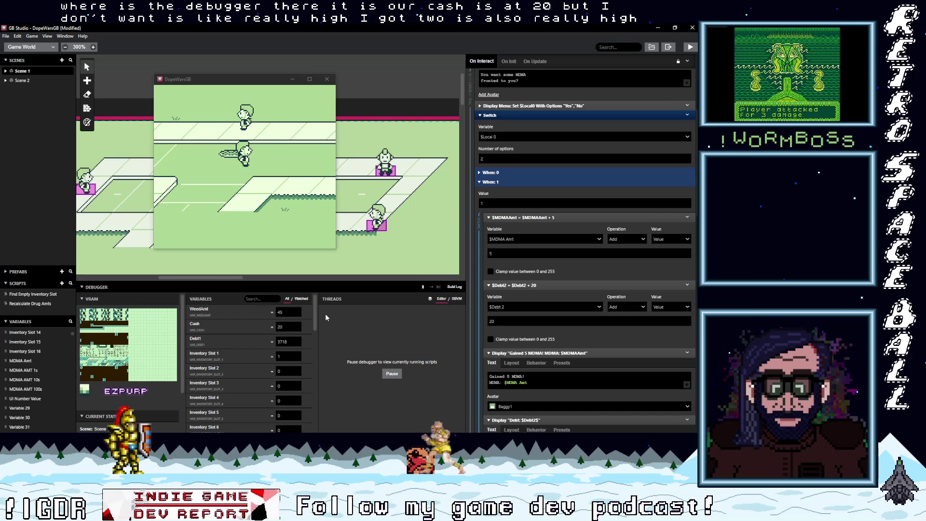
scroll(323, 330, "down", 1)
scroll(323, 330, "down", 5)
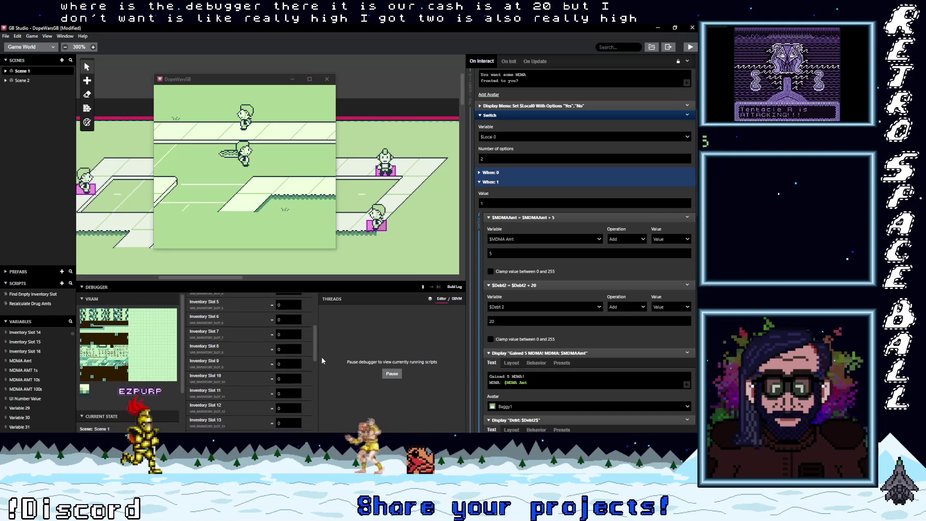
scroll(319, 369, "down", 5)
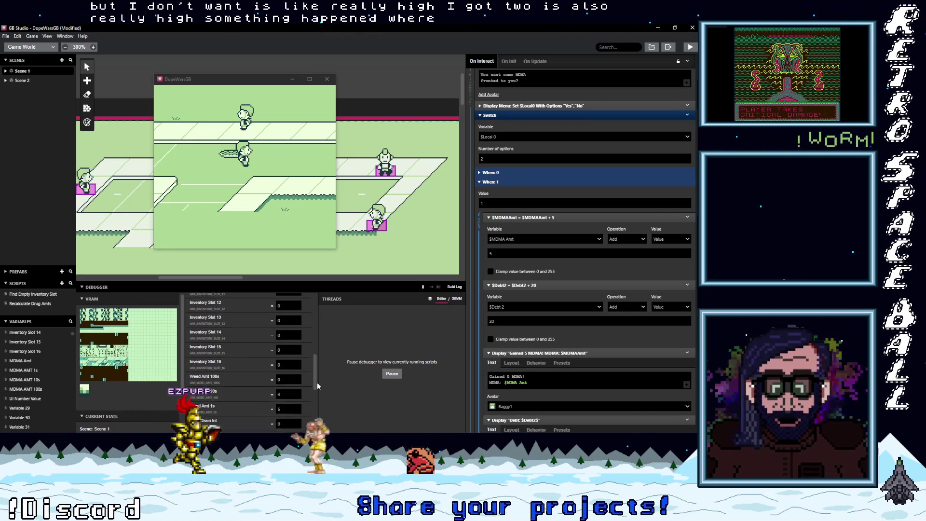
left_click_drag(315, 388, 319, 306)
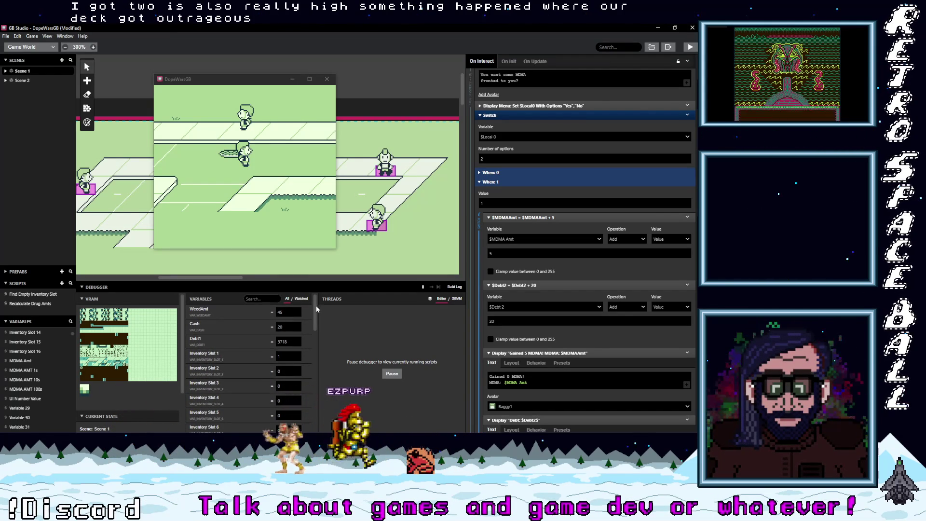
left_click(290, 328)
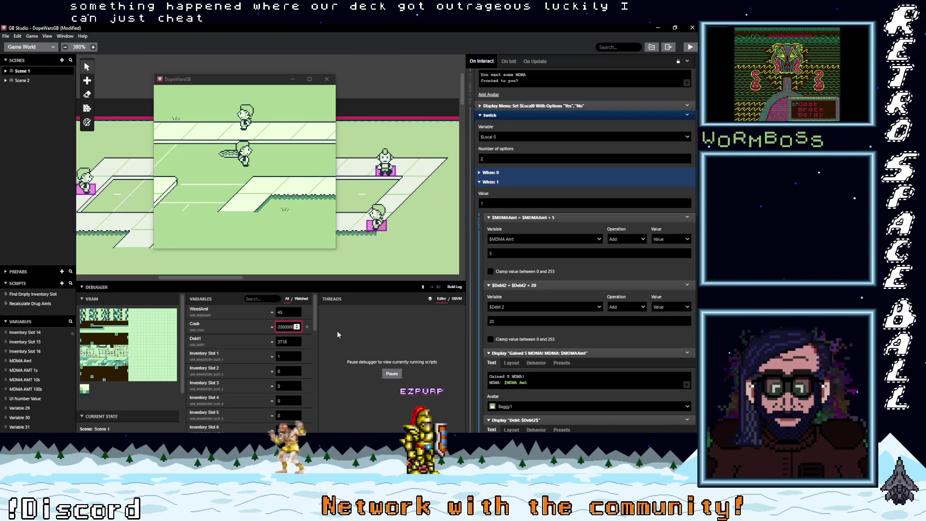
Commit Cash as 20000 in the debugger and return to the running game
key("Return")
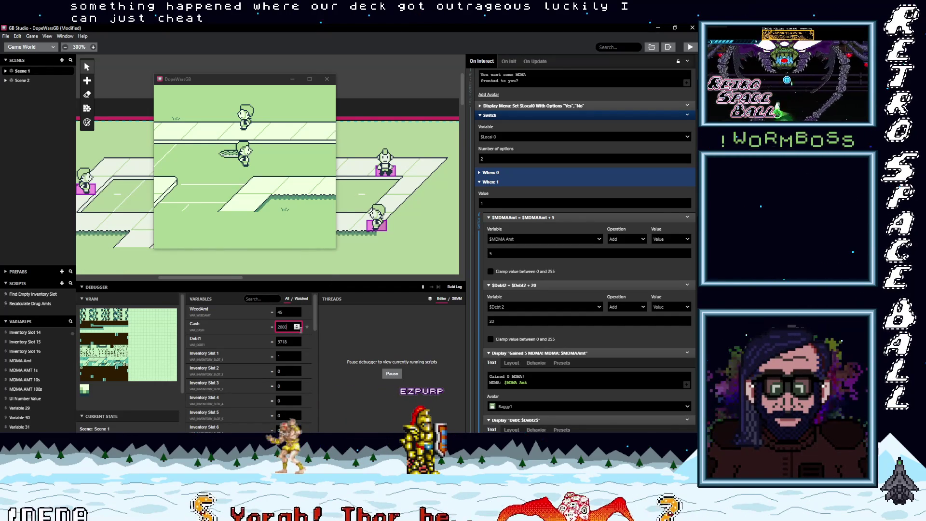
type("0")
left_click(301, 184)
Pay off the debt twice at the debt collector, stepping through the cash and debt messages
key("Up")
key("z")
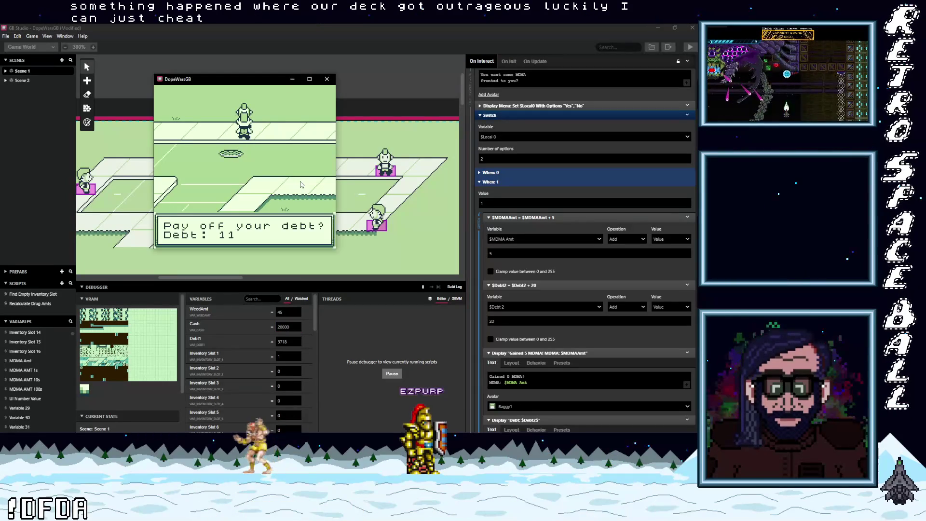
key("z")
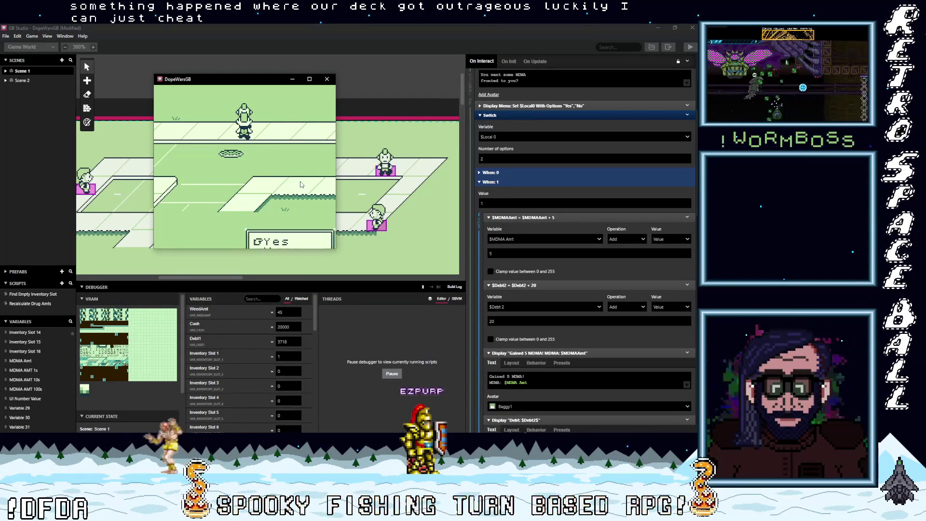
key("z")
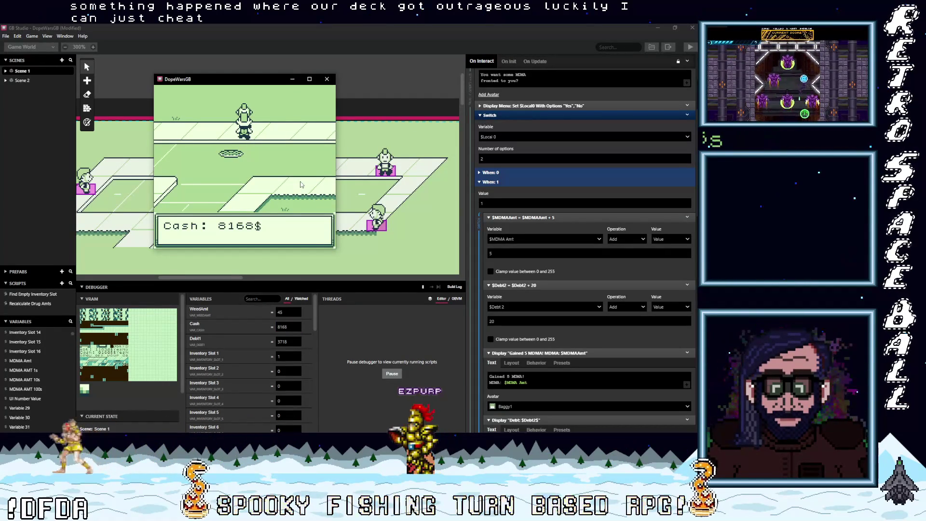
key("z")
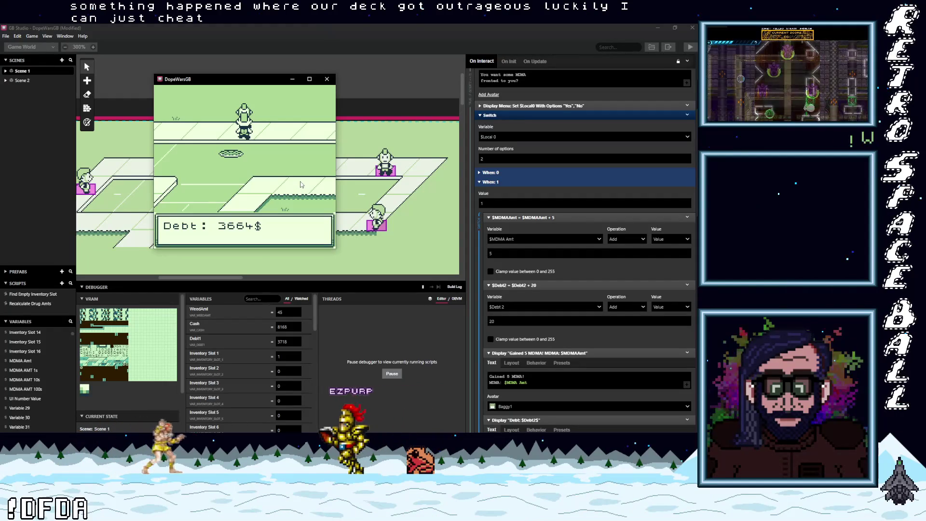
key("z")
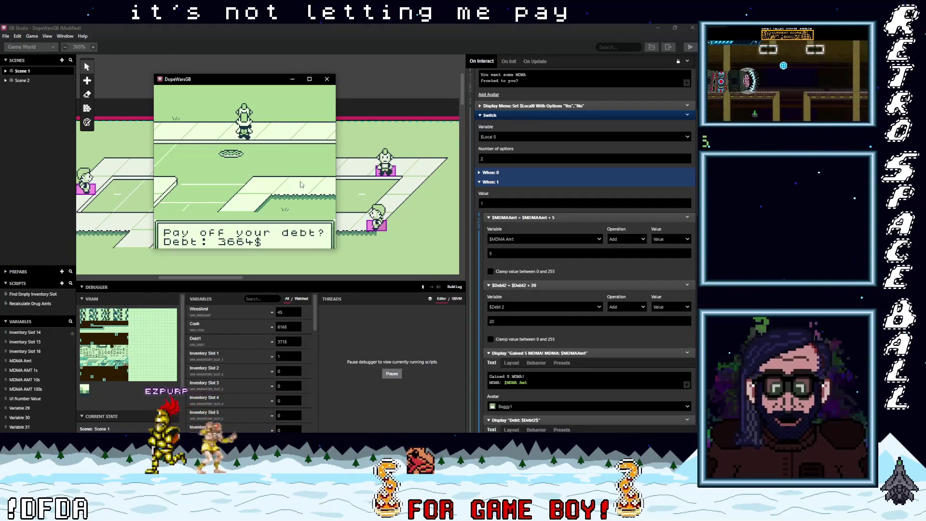
key("z")
key("z")
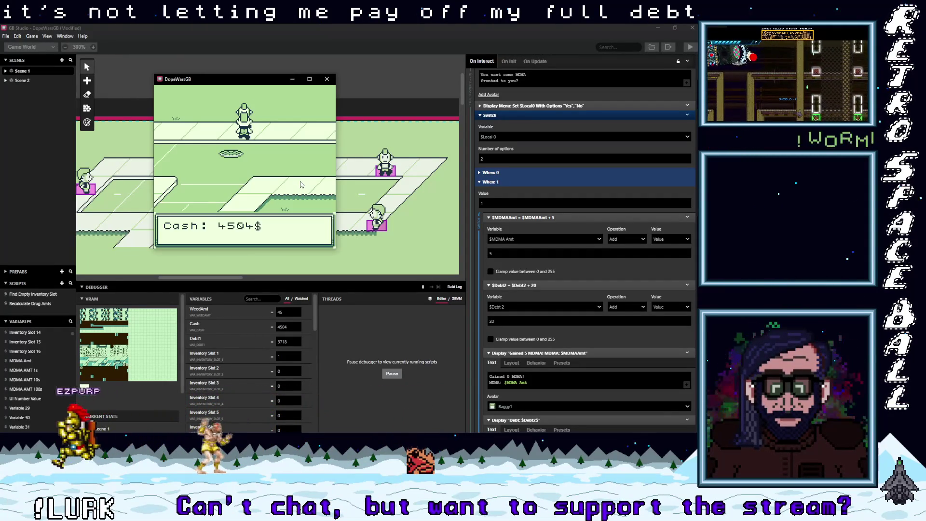
key("z")
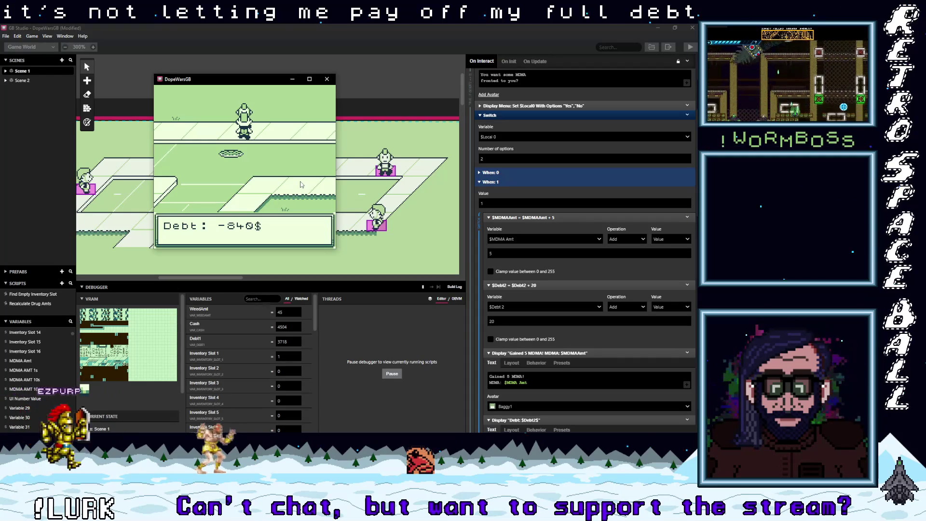
key("z")
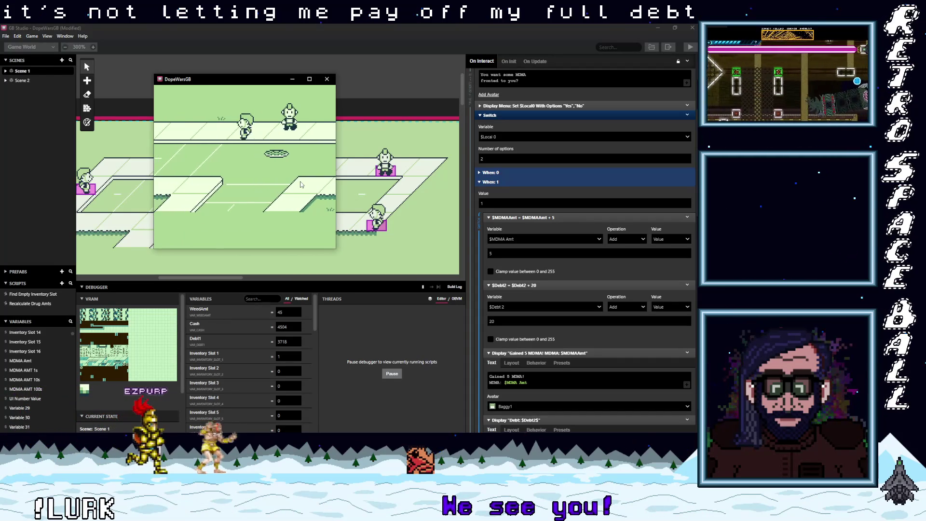
Walk back to the collector and pay off the debt once more, leaving 2728$ cash and 5200$ debt
key("Right")
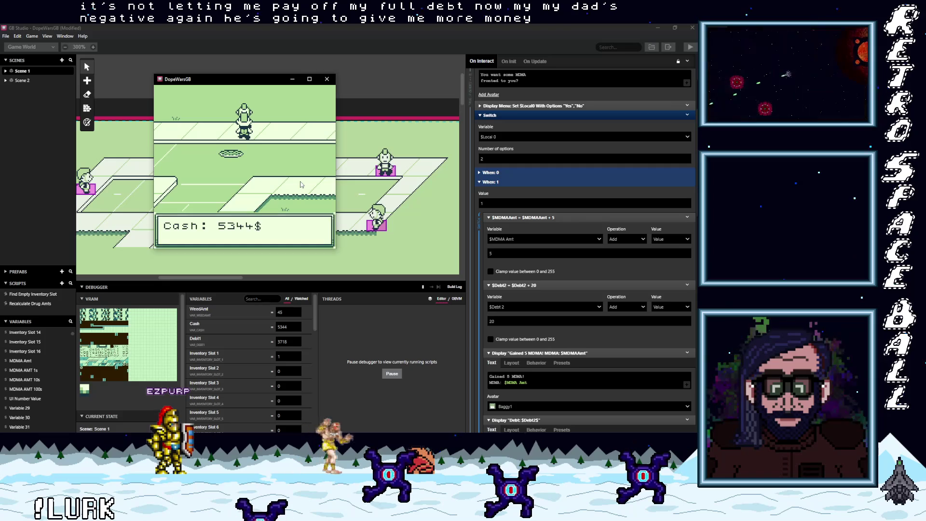
key("z")
key("z")
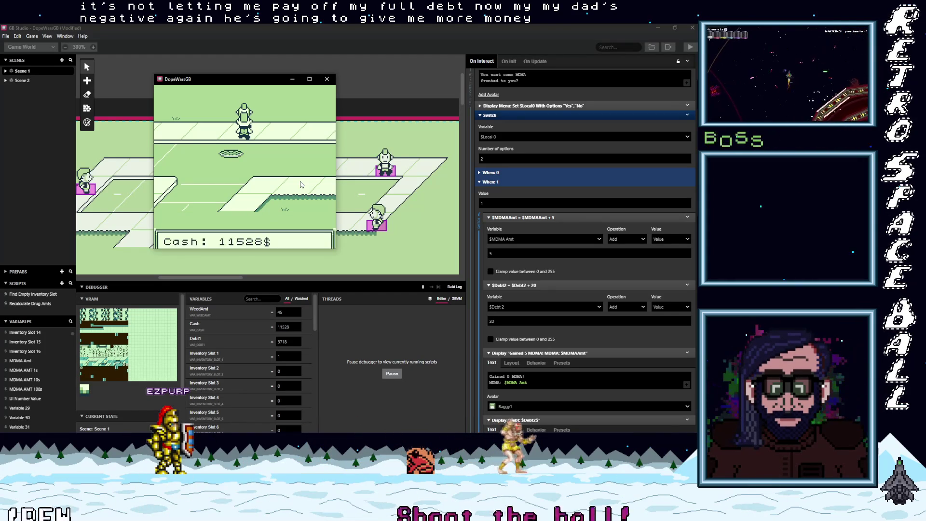
key("z")
key("z")
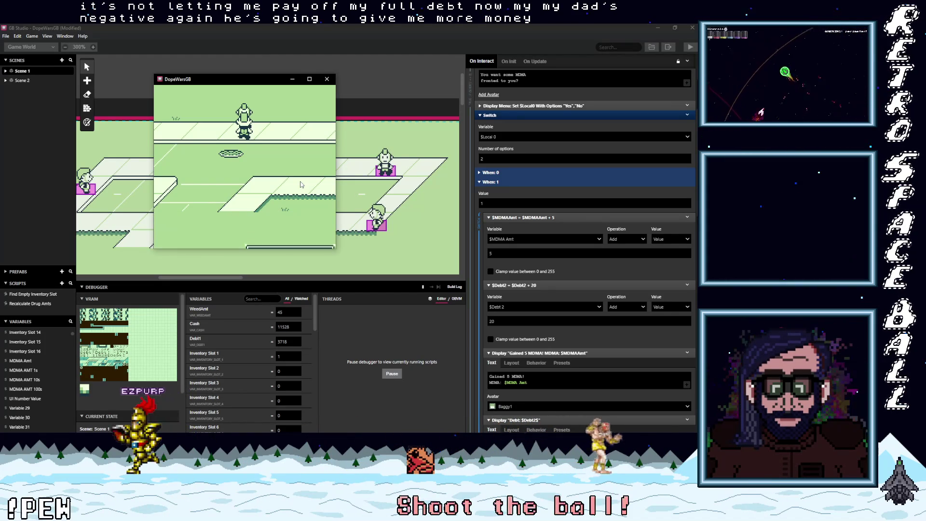
key("z")
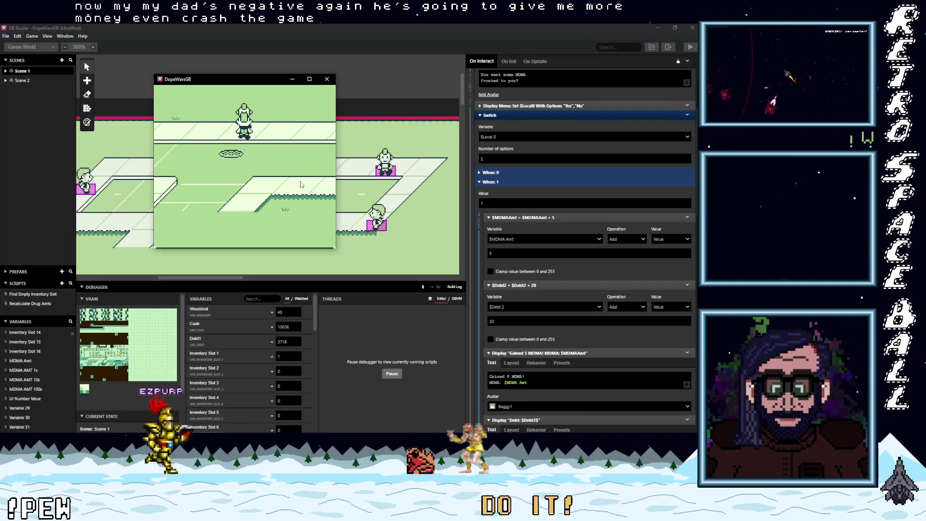
key("z")
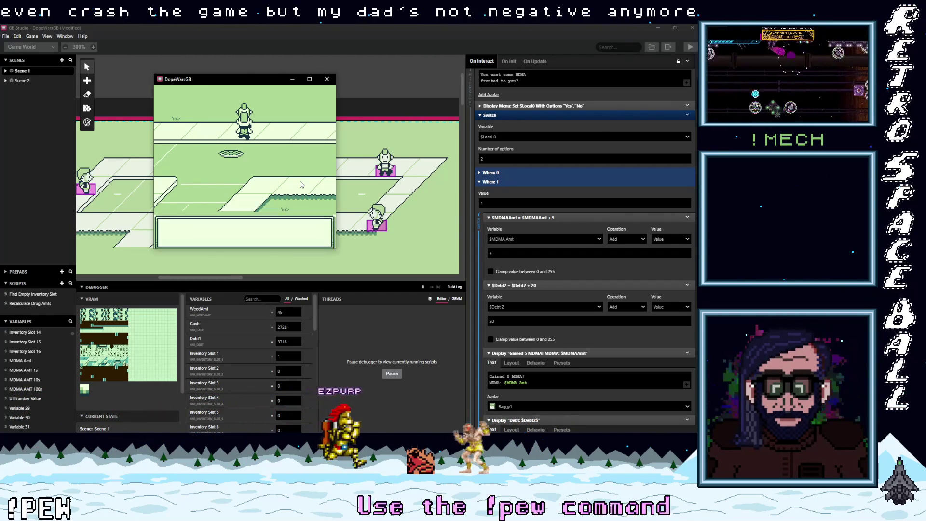
key("z")
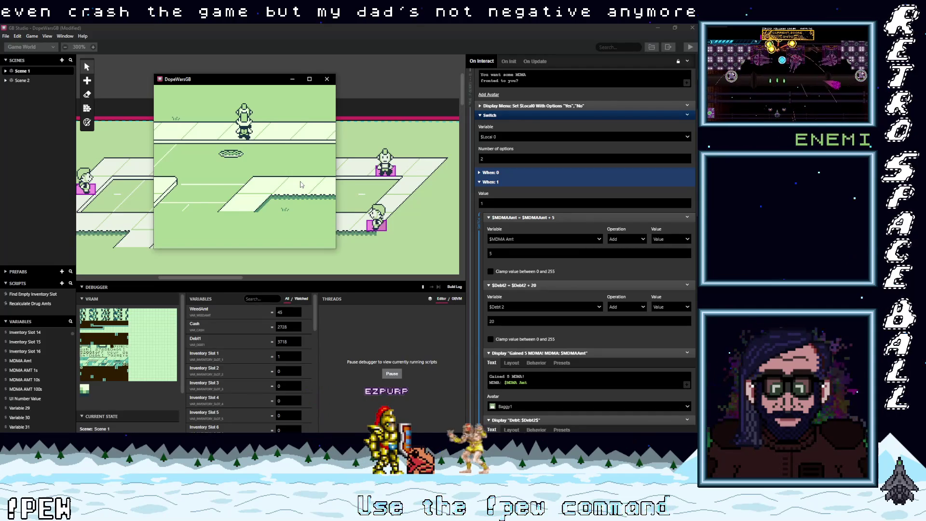
key("z")
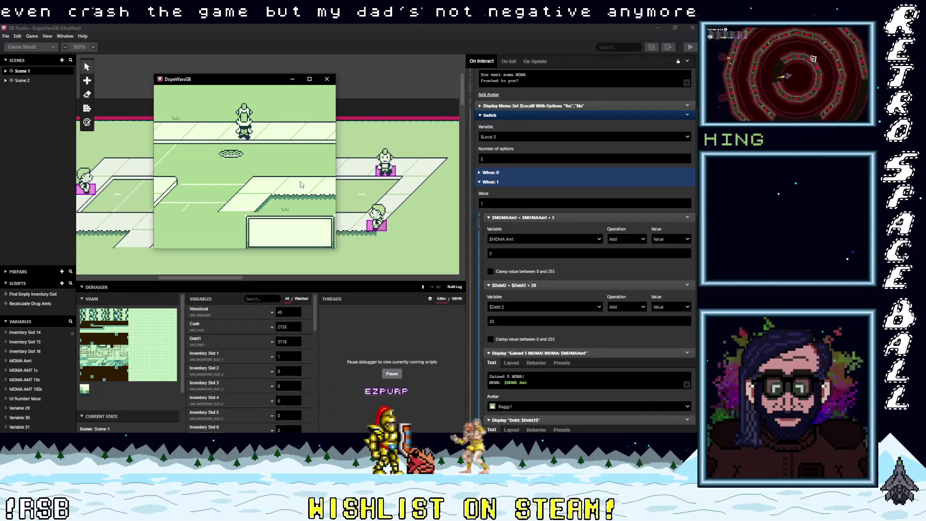
Decline paying at the next debt question, walk away, and stop the game test
key("z")
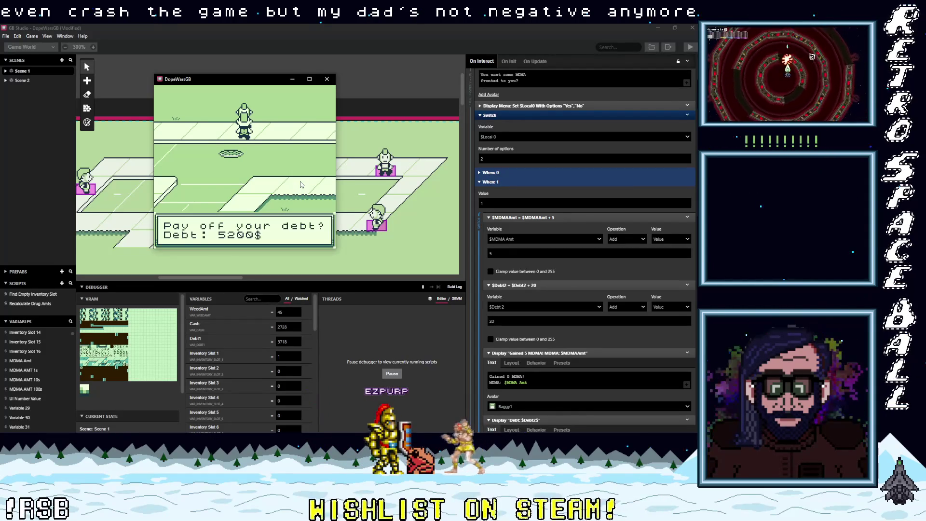
key("z")
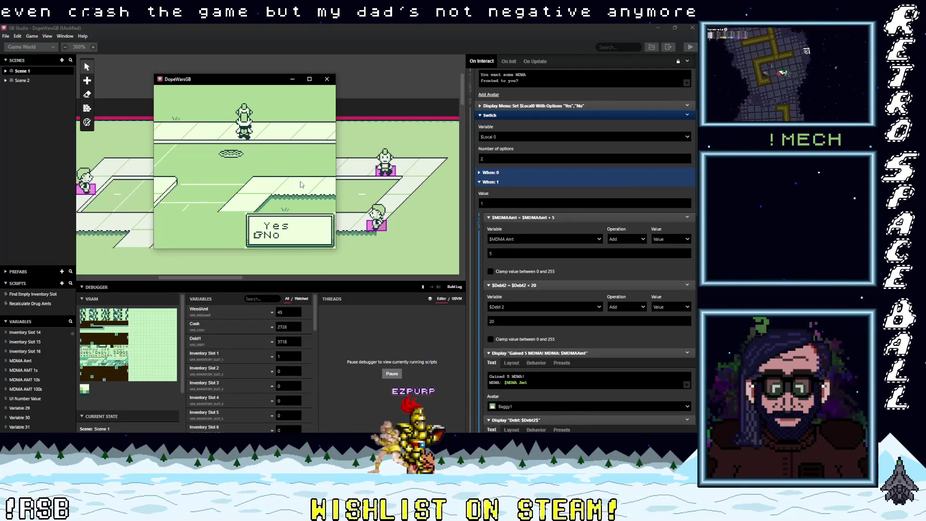
key("z")
key("Left")
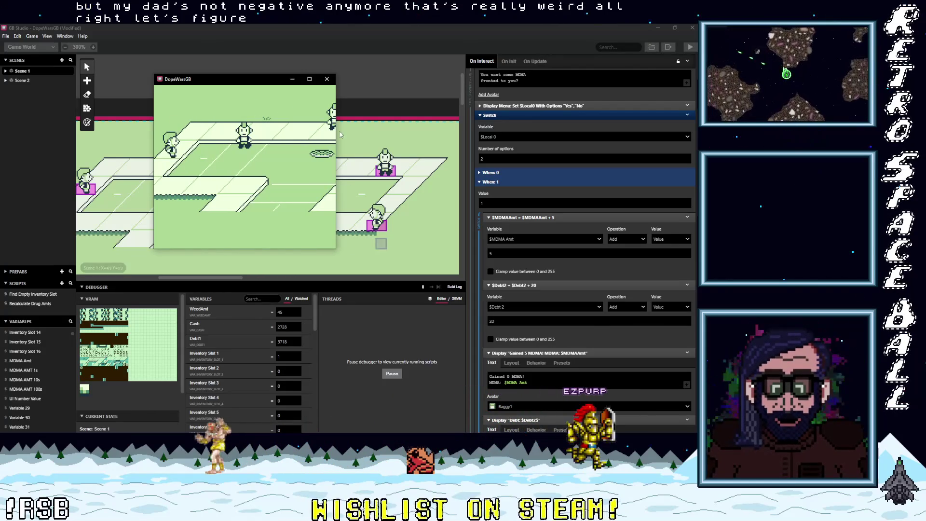
left_click(325, 79)
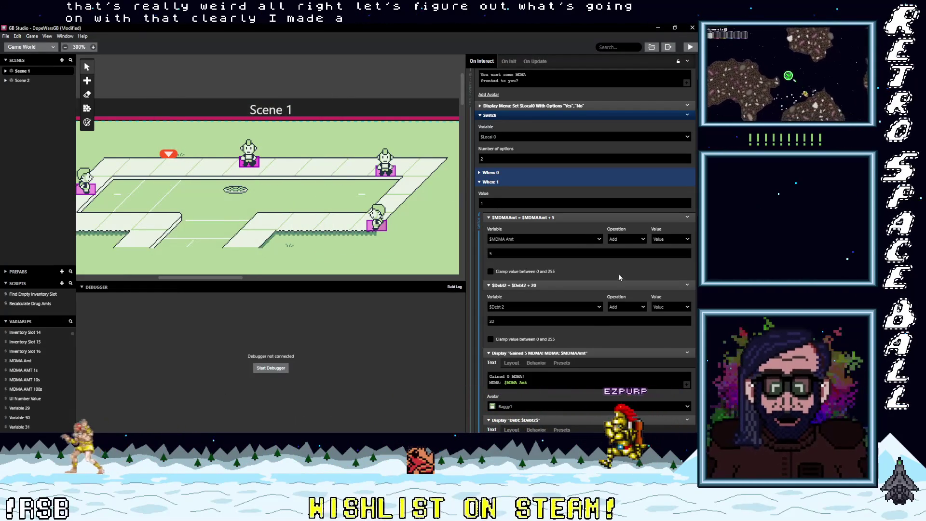
Scroll down the On Interact script and expand the If ($Cash < 0) block
scroll(612, 338, "down", 1)
scroll(612, 335, "down", 5)
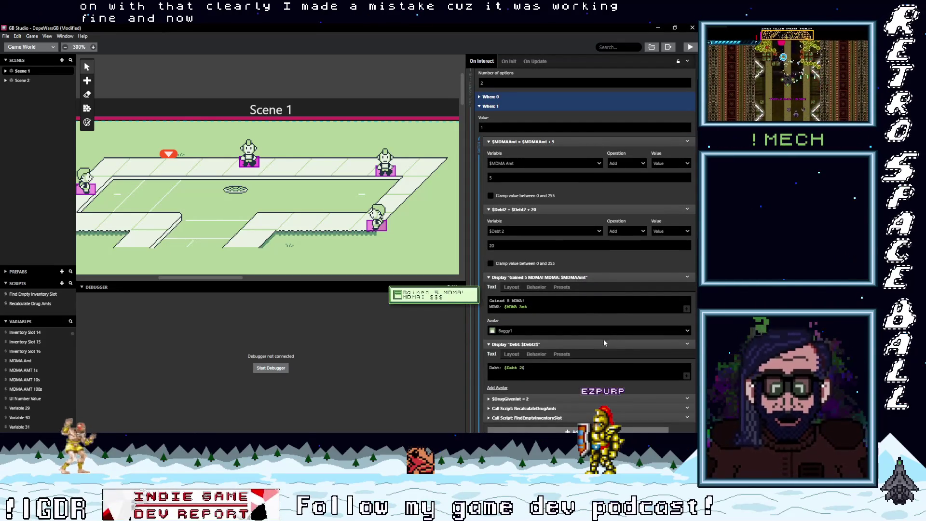
scroll(589, 364, "down", 1)
scroll(590, 365, "down", 2)
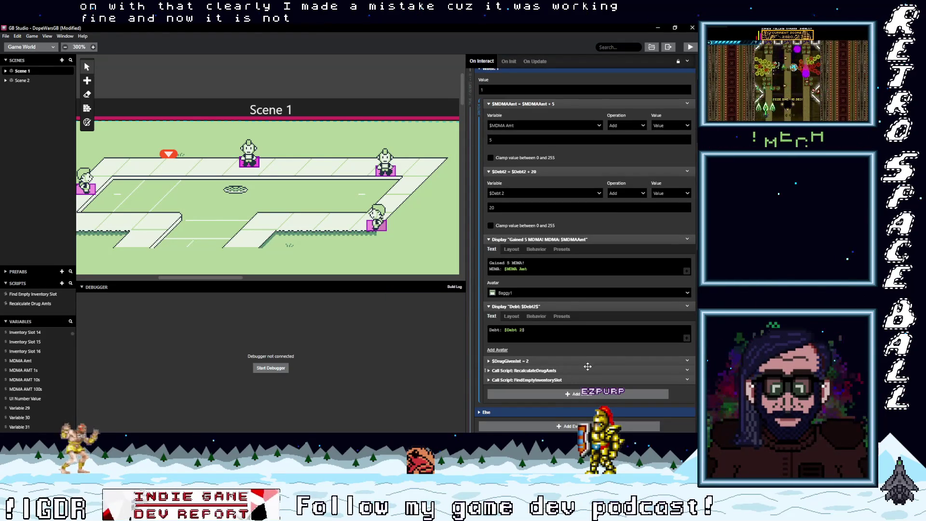
scroll(591, 369, "down", 10)
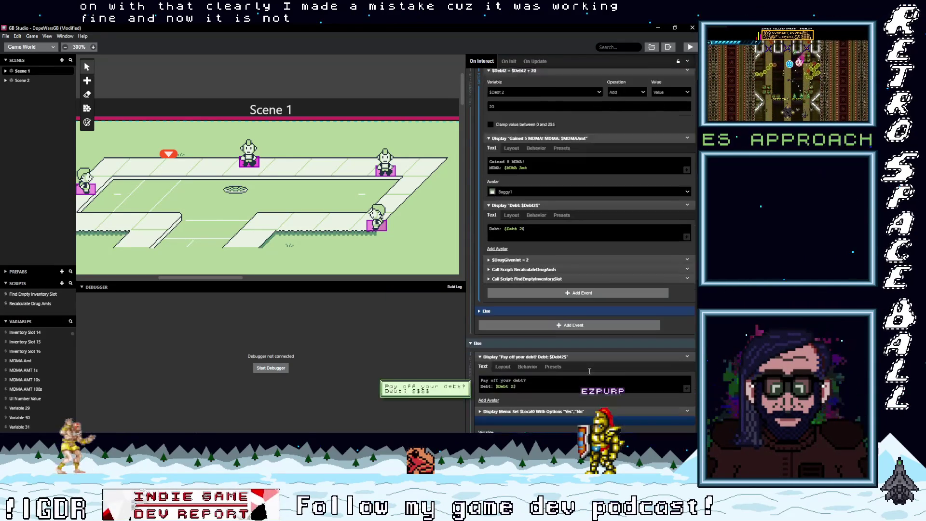
scroll(588, 371, "down", 10)
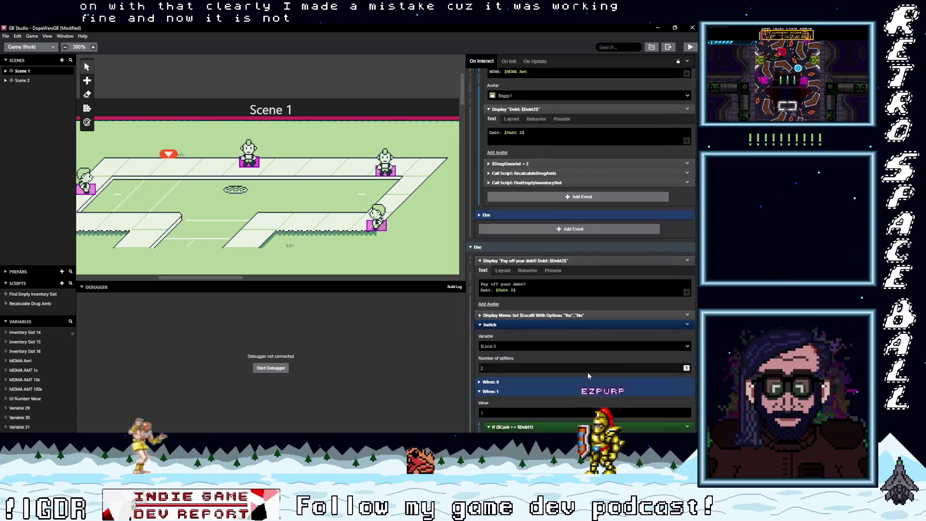
scroll(588, 375, "down", 2)
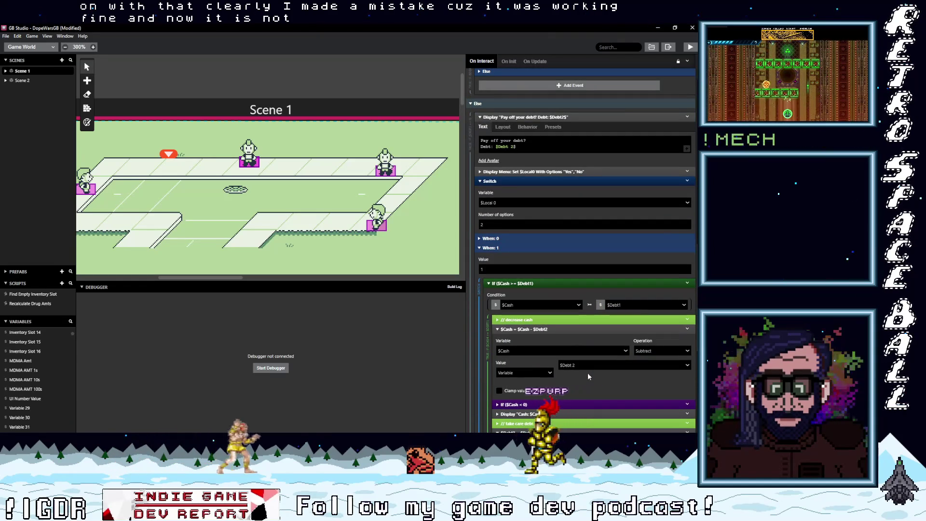
scroll(594, 384, "down", 3)
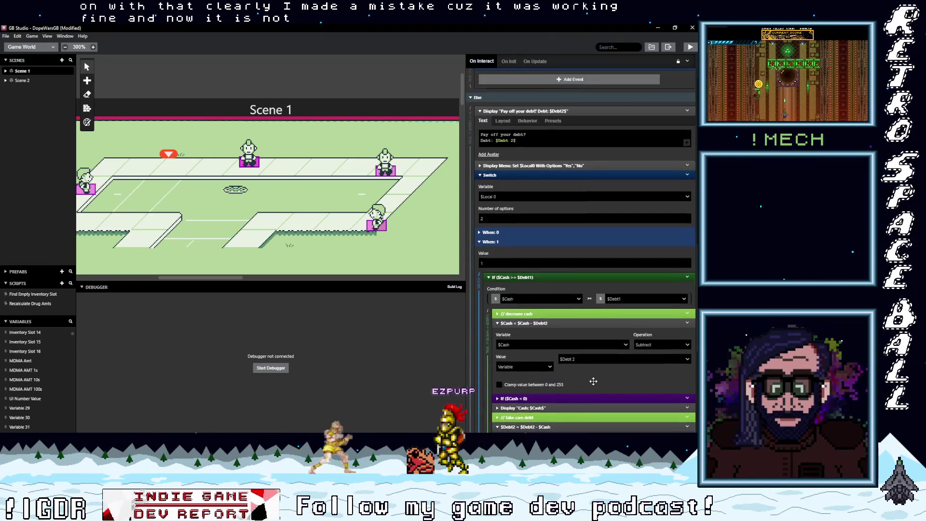
left_click(552, 367)
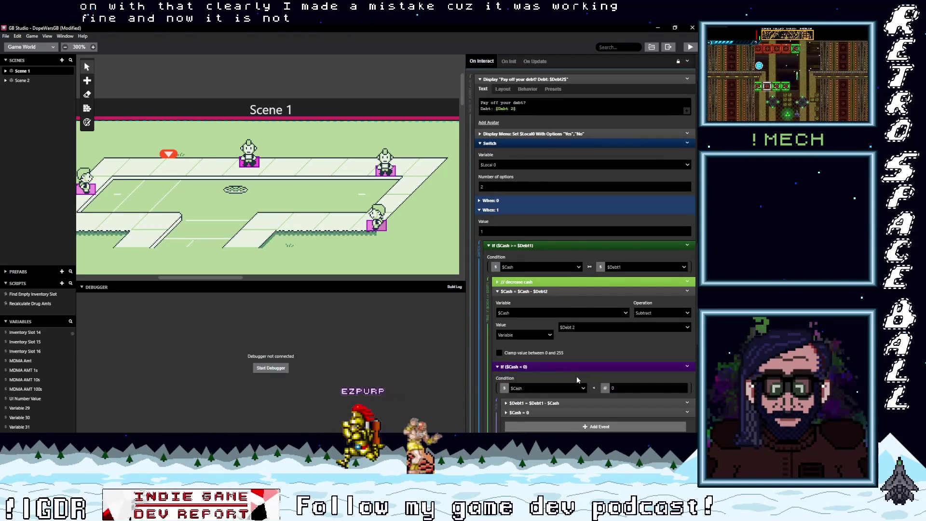
Change the leftover-cash subtraction's variable from $Debt1 to $Debt 2
scroll(577, 379, "down", 3)
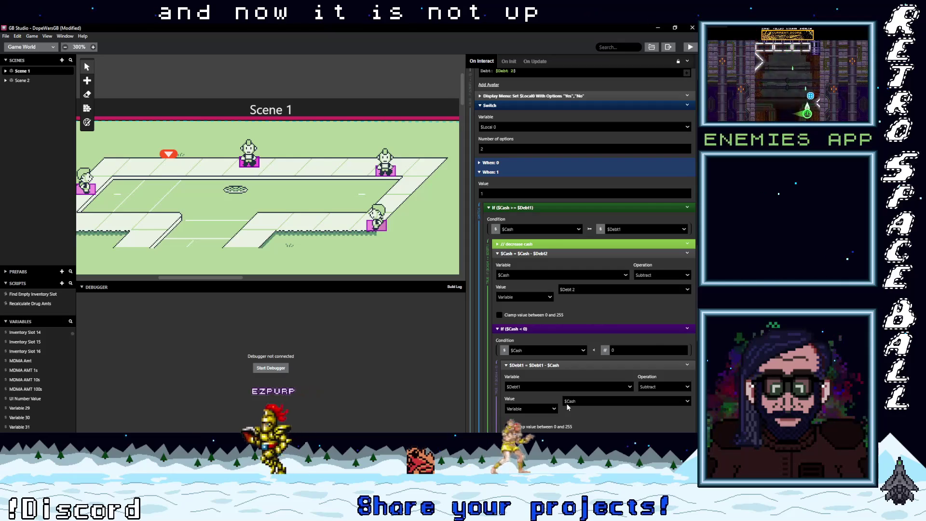
scroll(566, 388, "down", 3)
left_click(539, 350)
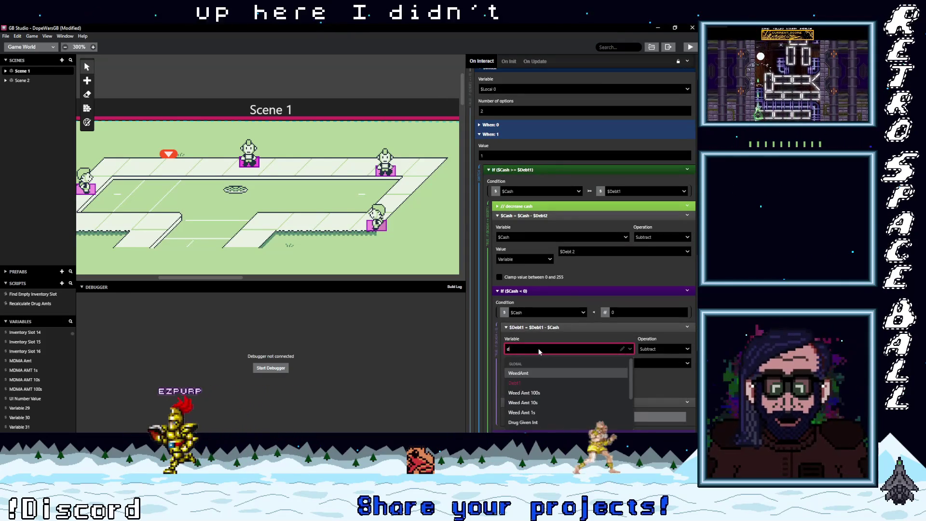
type("deb")
left_click(522, 383)
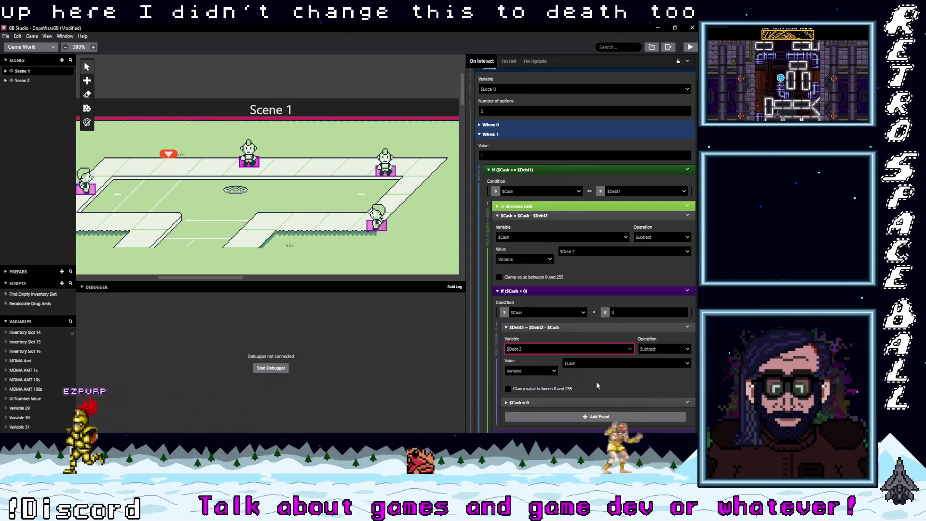
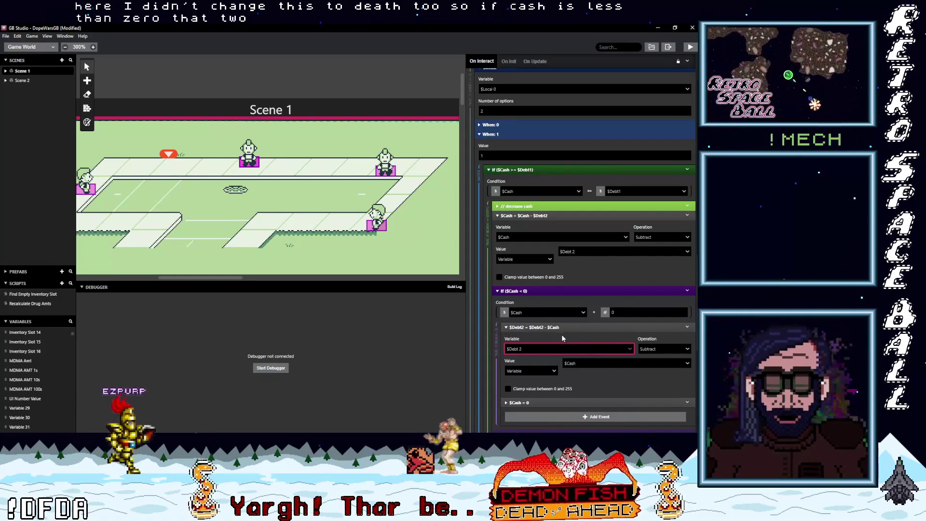
Collapse both subtract events in the pay-off-debt script and expand the set-cash-to-zero event
scroll(545, 346, "down", 2)
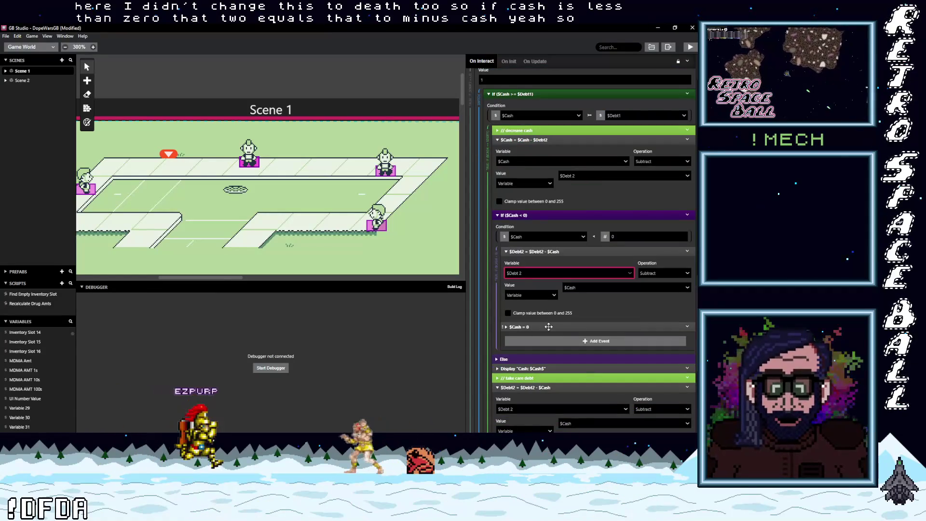
left_click(555, 327)
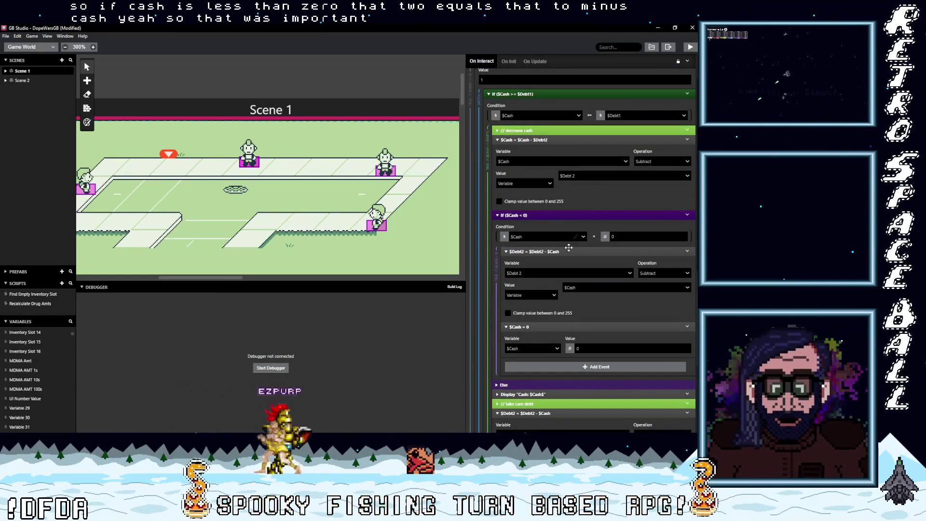
left_click(555, 251)
scroll(565, 356, "up", 2)
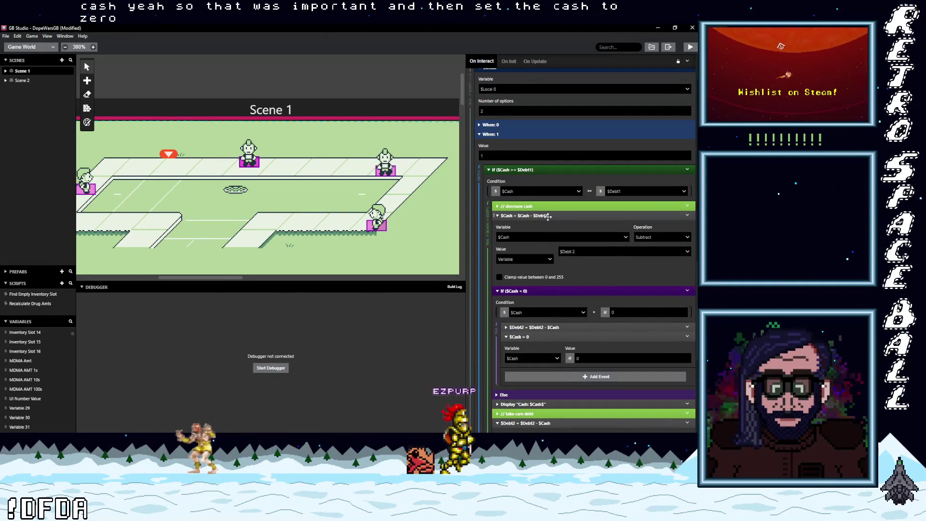
left_click(548, 217)
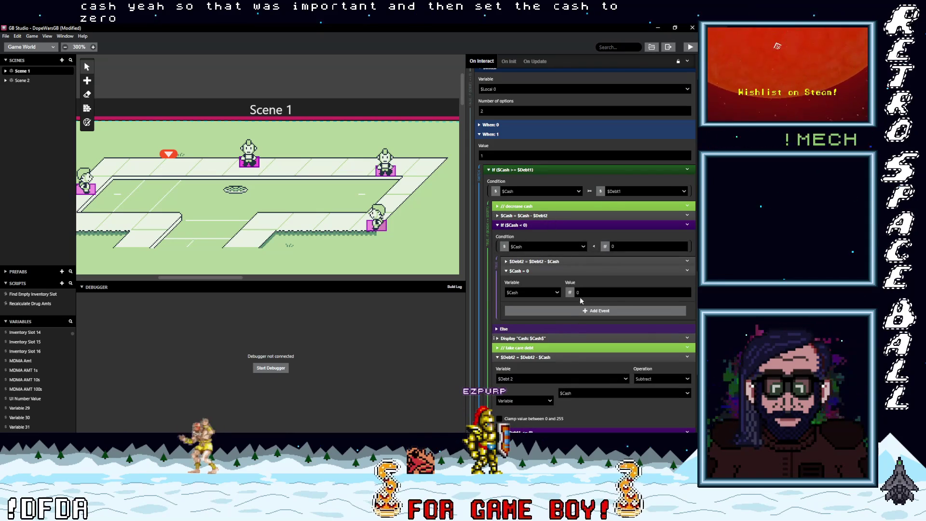
Make the If condition compare cash against $Debt 2 instead of $Debt1
left_click(629, 190)
type("deb")
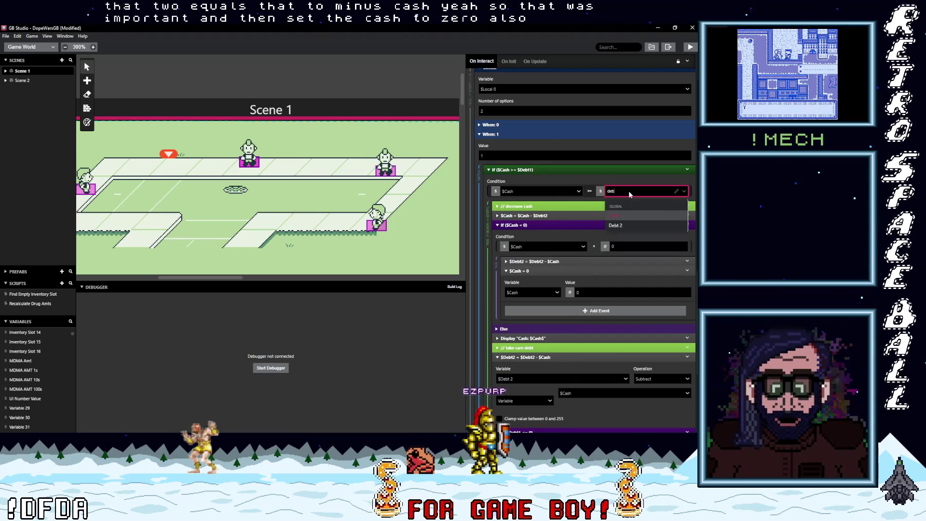
left_click(618, 224)
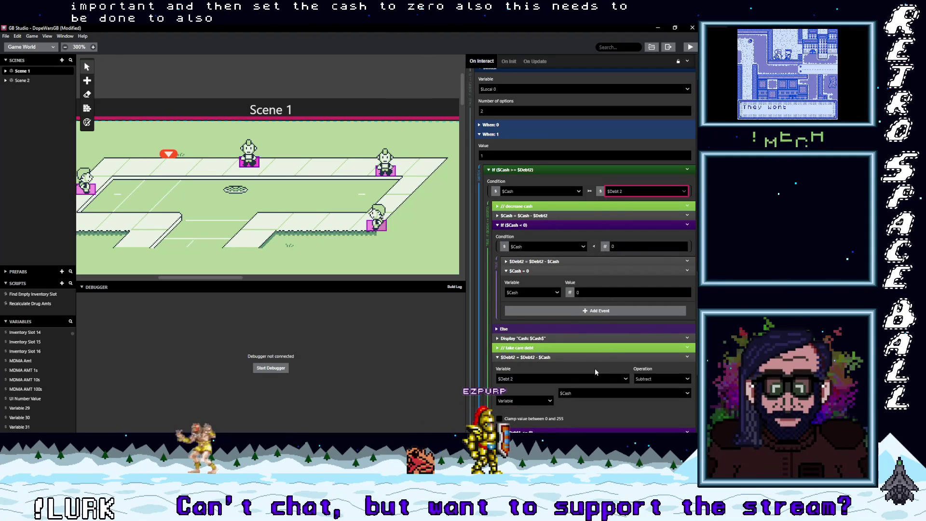
scroll(588, 371, "down", 1)
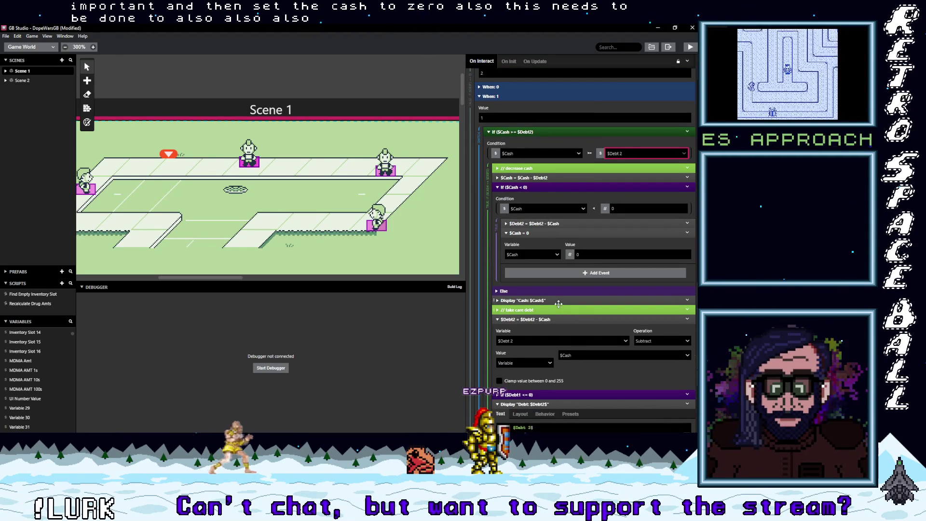
scroll(566, 343, "down", 2)
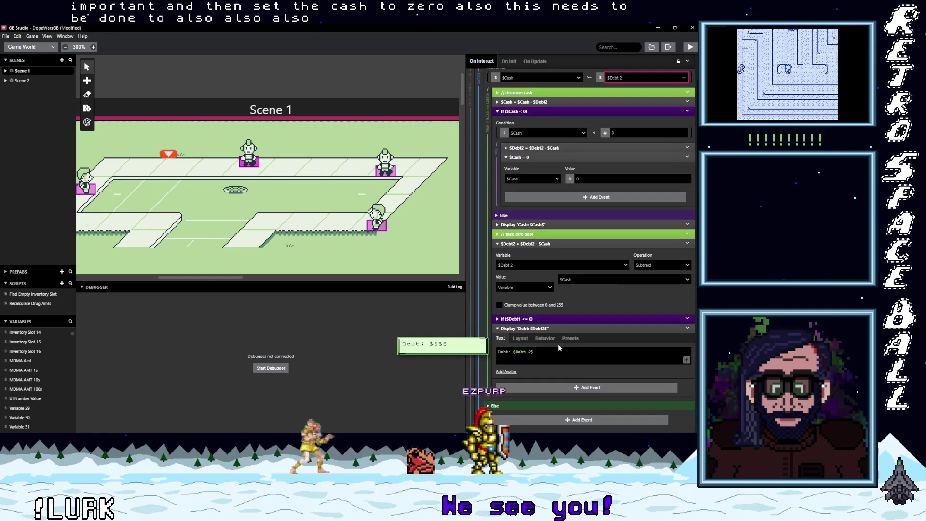
Switch the debt-at-or-below-zero check and the reset-to-0 event to Debt 2
left_click(541, 319)
left_click(535, 339)
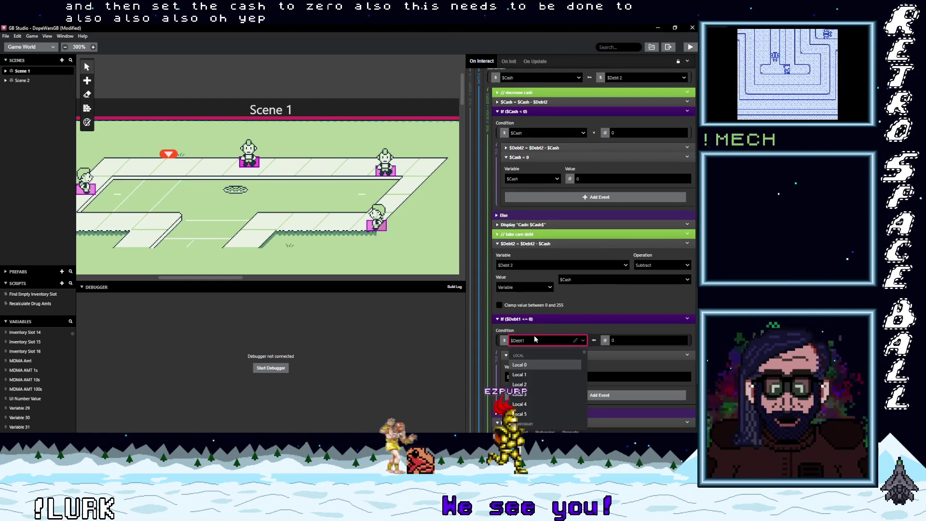
type("debt")
left_click(523, 375)
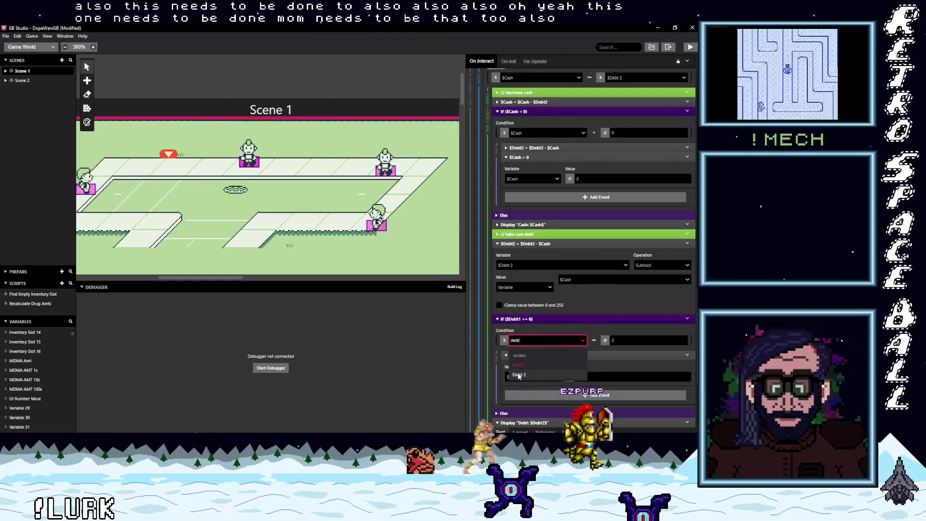
left_click(528, 375)
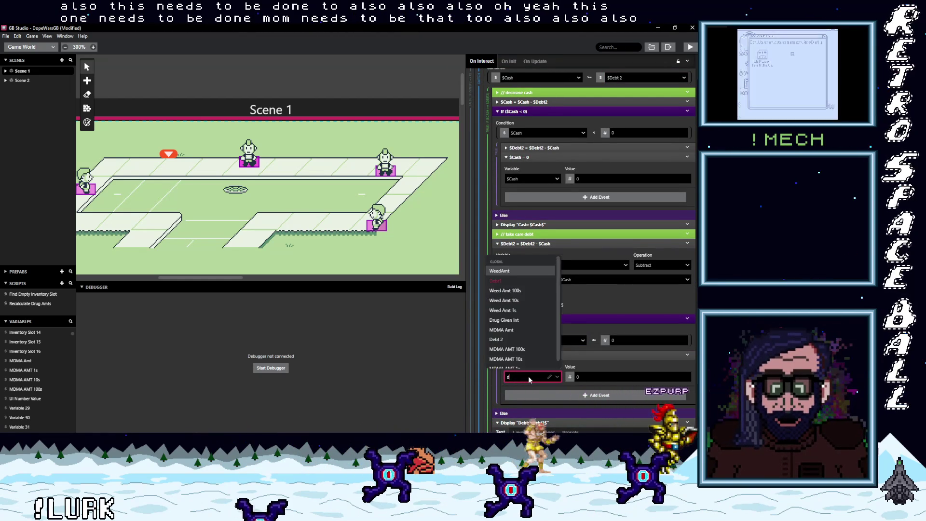
type("debt")
key("Return")
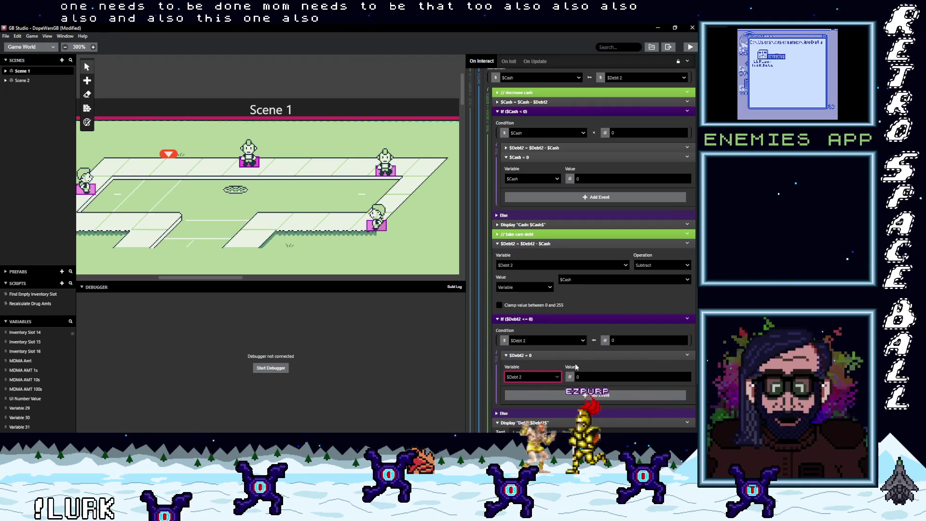
Scroll back to the top of the script and save the project with Ctrl+S
scroll(569, 381, "down", 3)
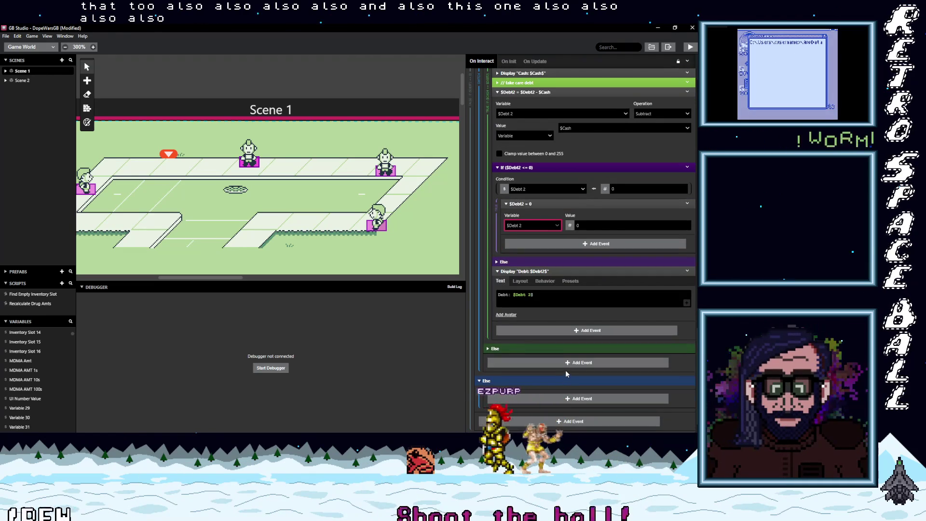
scroll(568, 379, "up", 6)
scroll(569, 378, "up", 4)
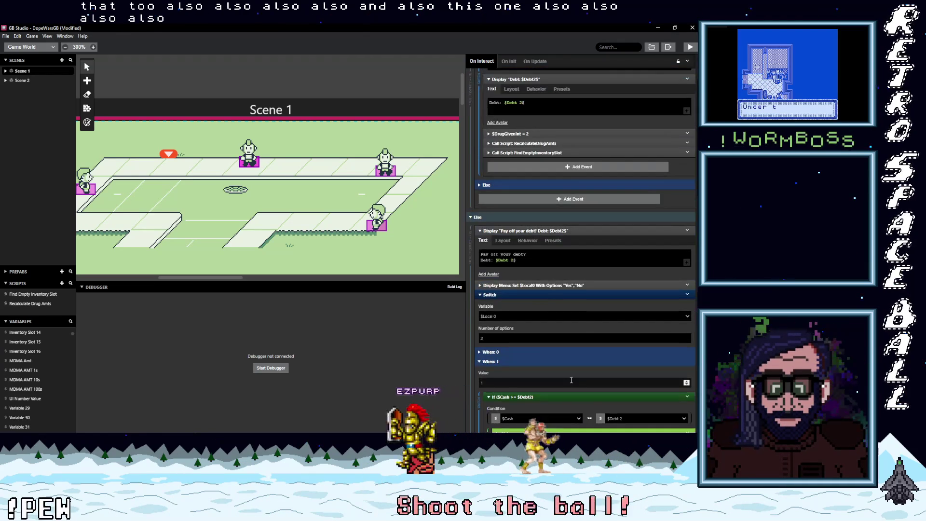
scroll(571, 380, "up", 2)
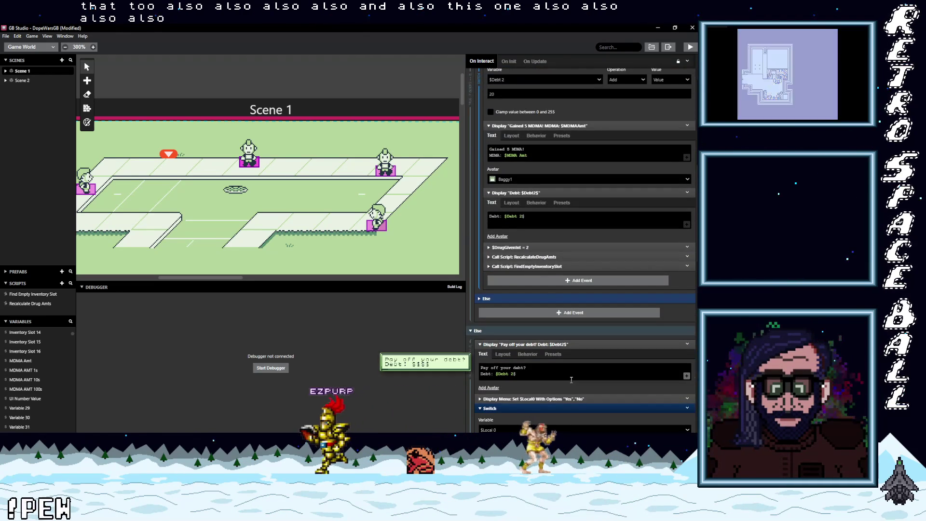
scroll(570, 380, "up", 2)
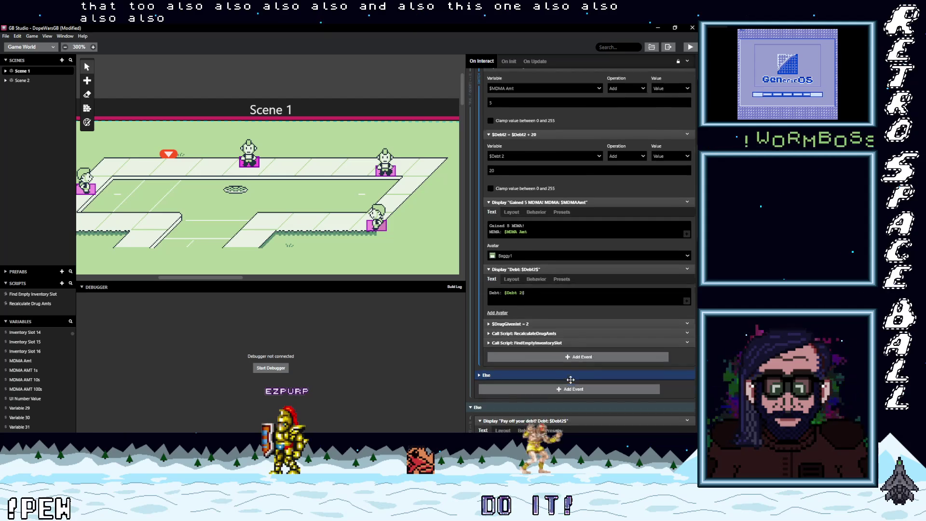
scroll(571, 379, "up", 4)
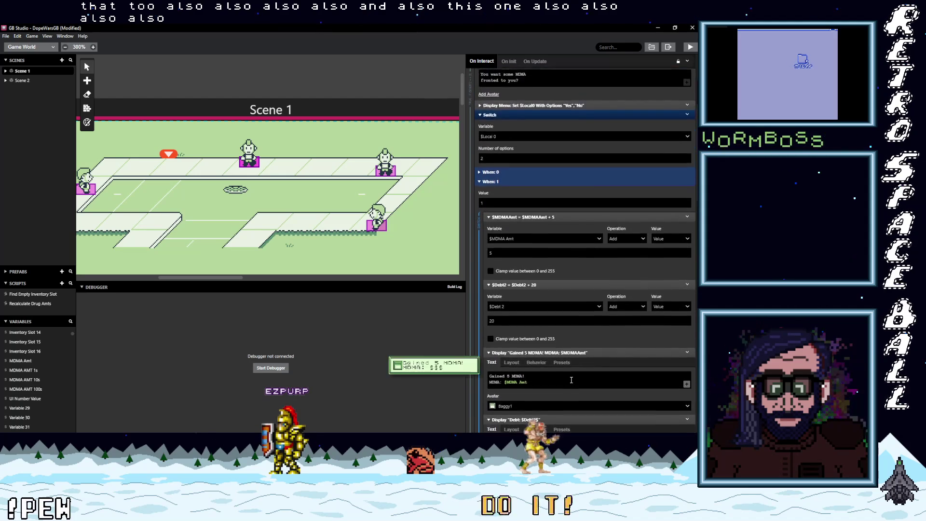
scroll(570, 379, "up", 2)
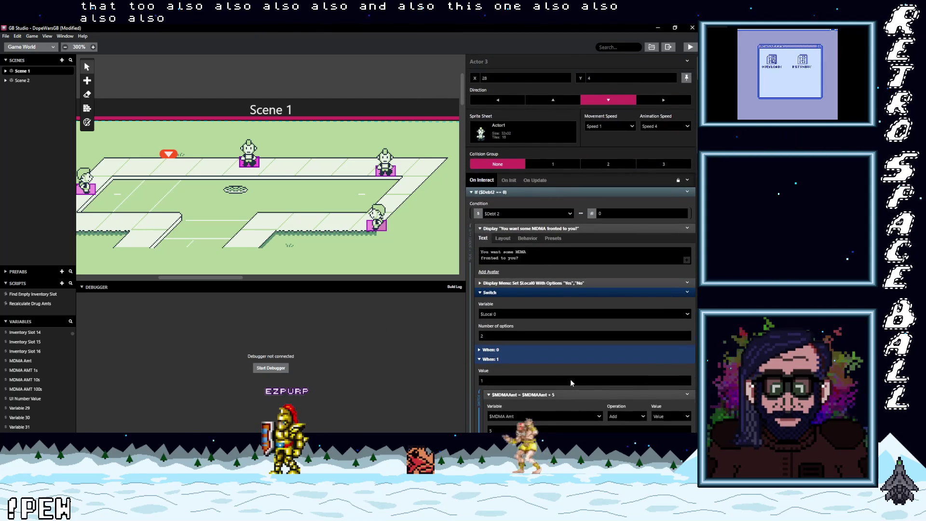
key("ctrl+s")
Build and run the game in the test window, then walk up to the MDMA dealer
left_click(691, 48)
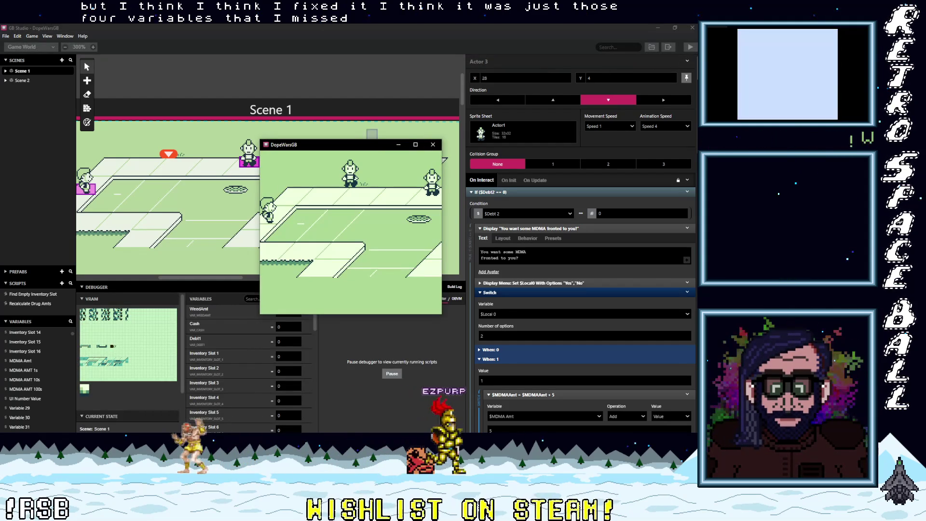
key("Right")
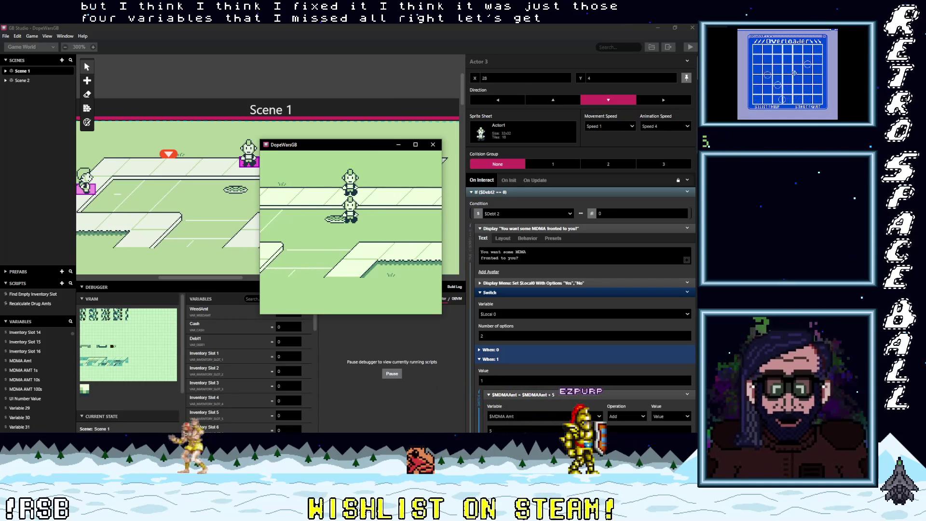
key("Up")
key("z")
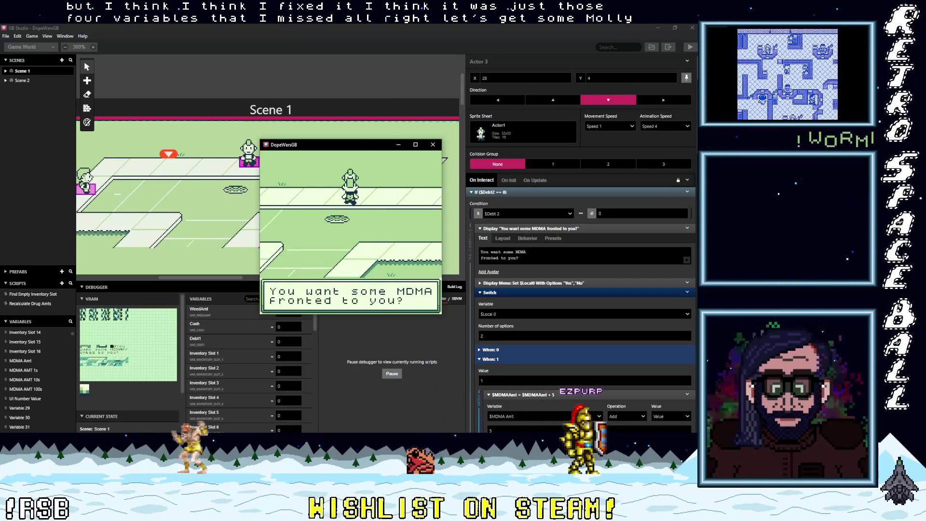
Accept the fronted MDMA, receiving 5 MDMA and a Debt of 20$
key("z")
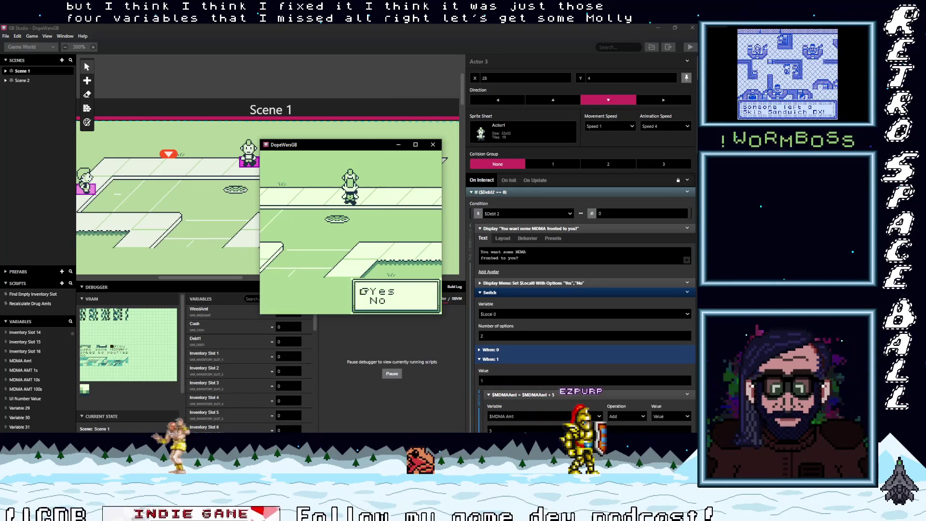
key("z")
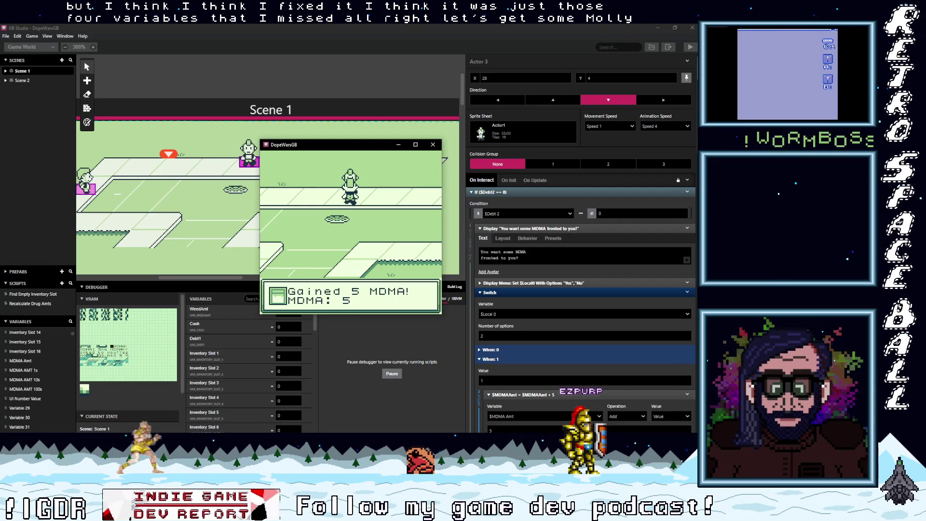
key("z")
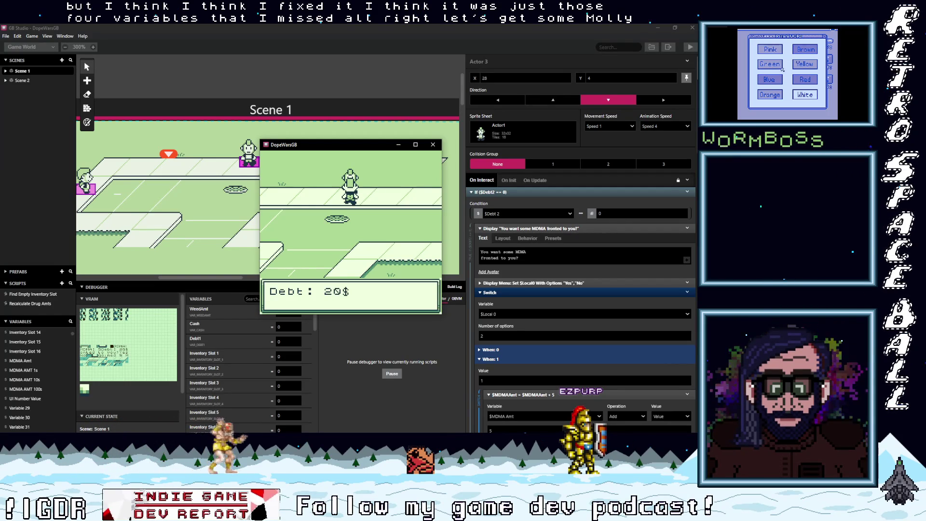
key("z")
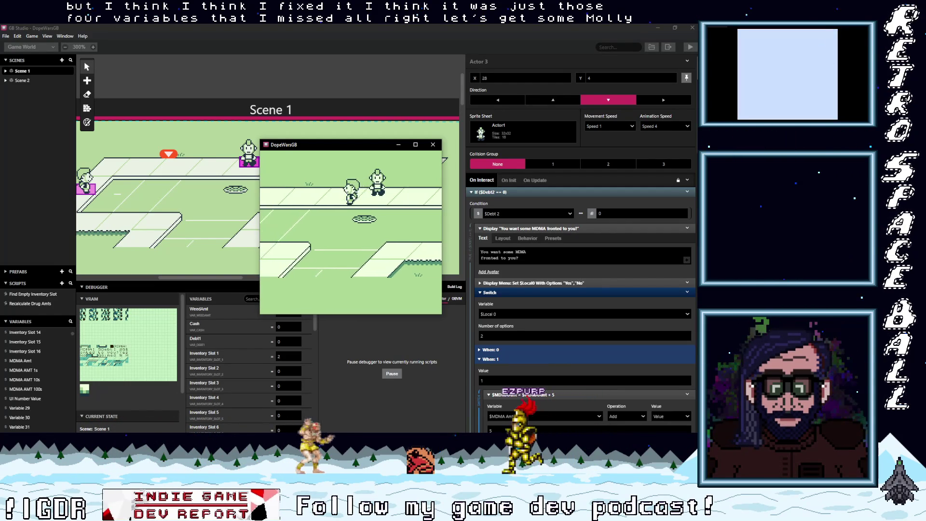
Talk to the dealer again past the pay-off-debt question, then head toward the weed dealer
key("z")
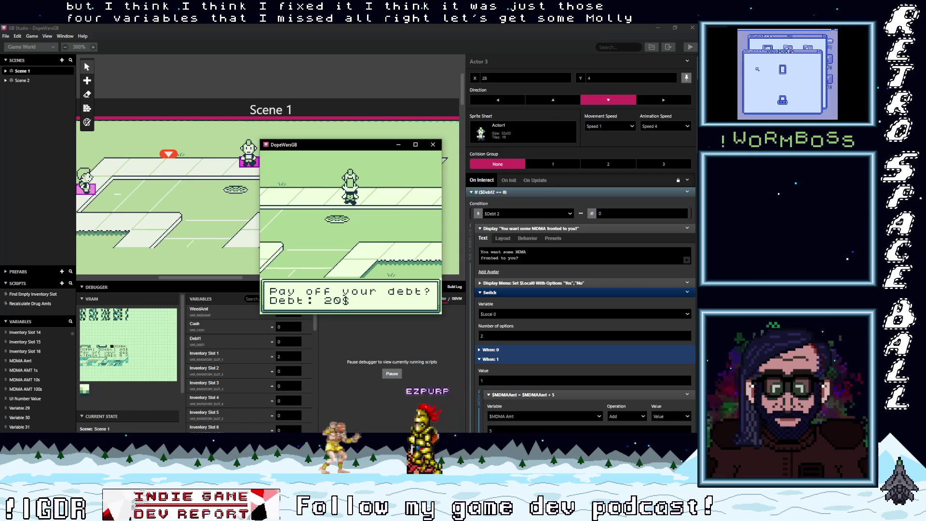
key("z")
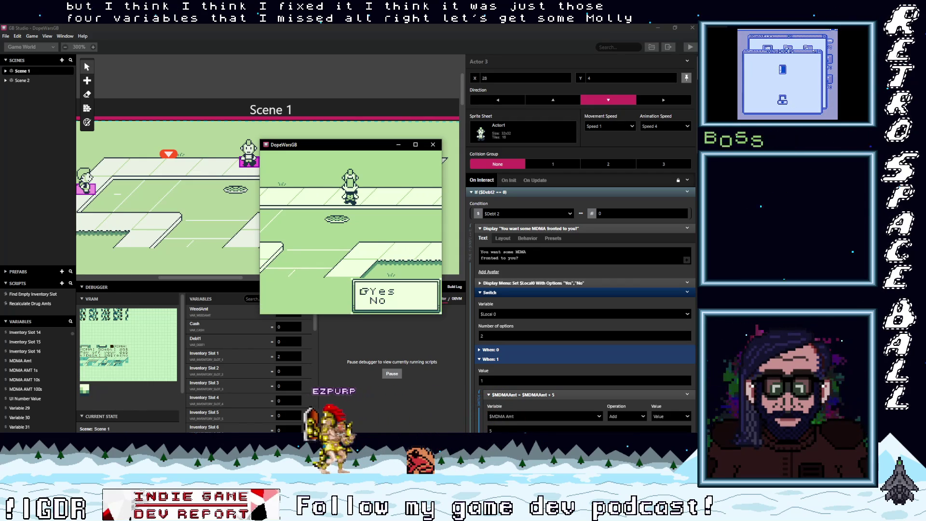
key("Up")
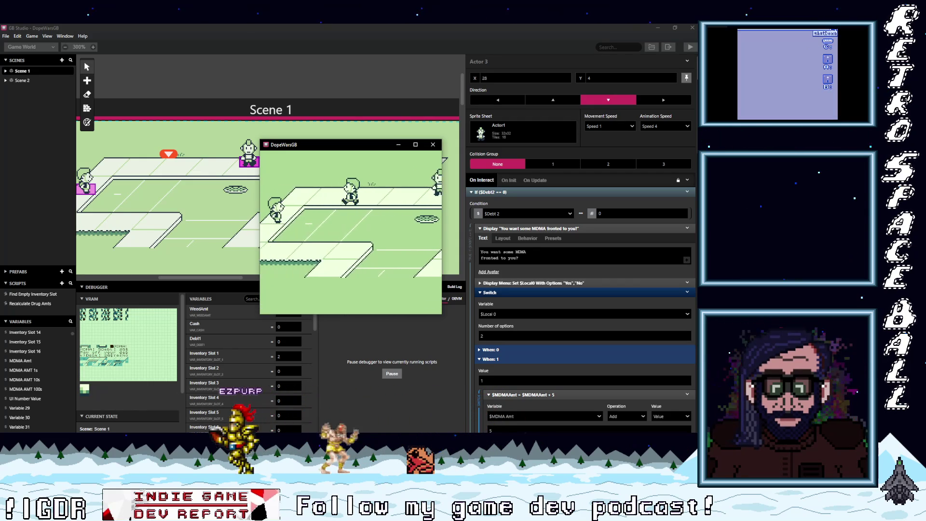
Accept the weed dealer's fronted weed offer
key("z")
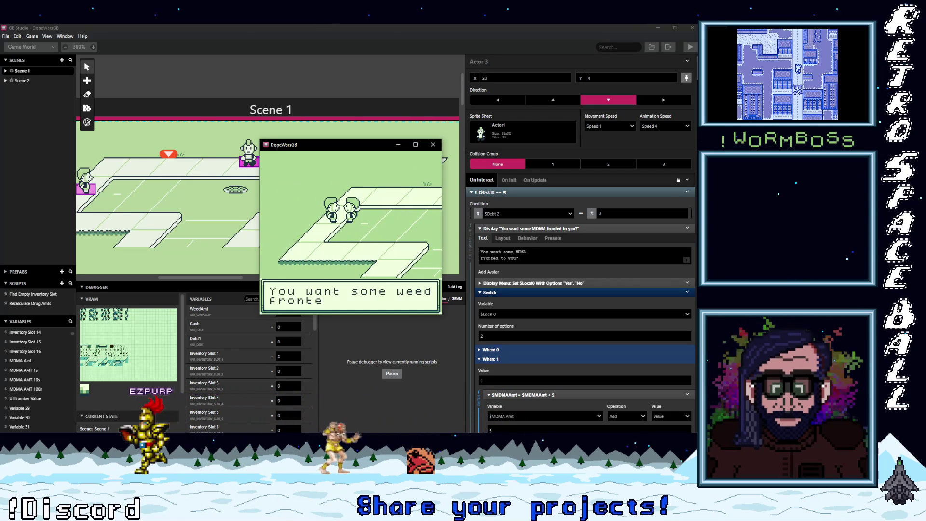
key("z")
key("z")
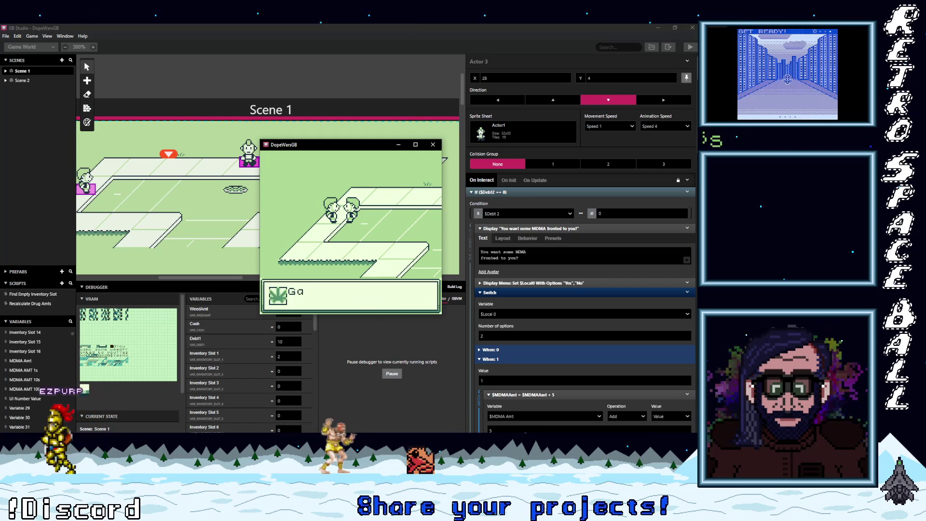
key("z")
key("z")
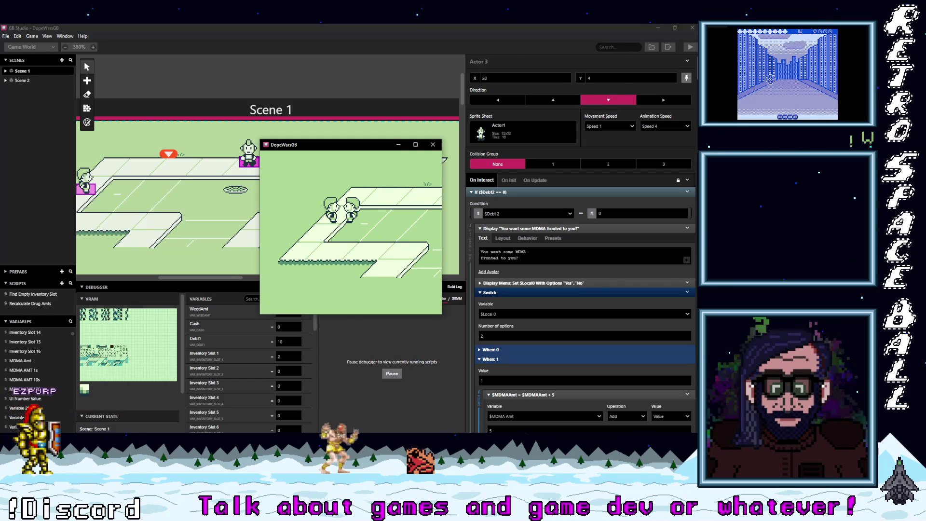
key("Left")
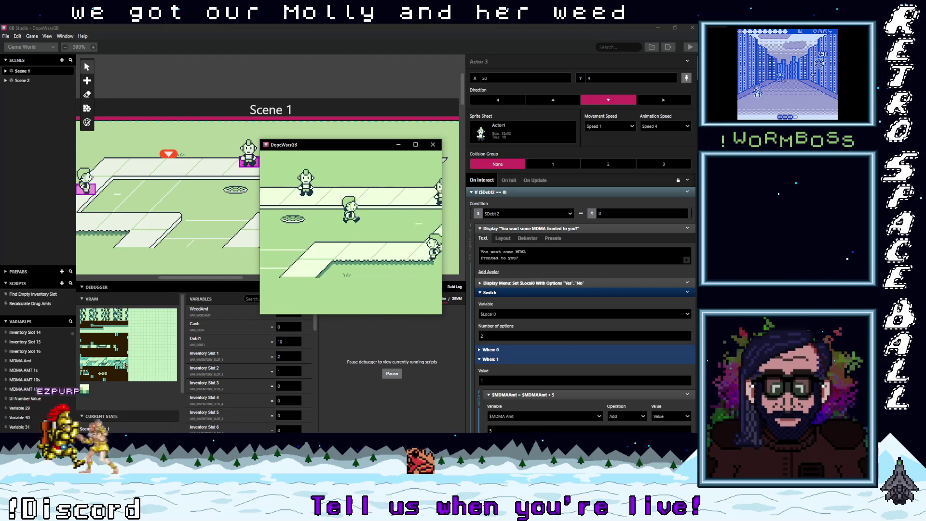
Sell the weed to the weed buyer for $20
key("Up")
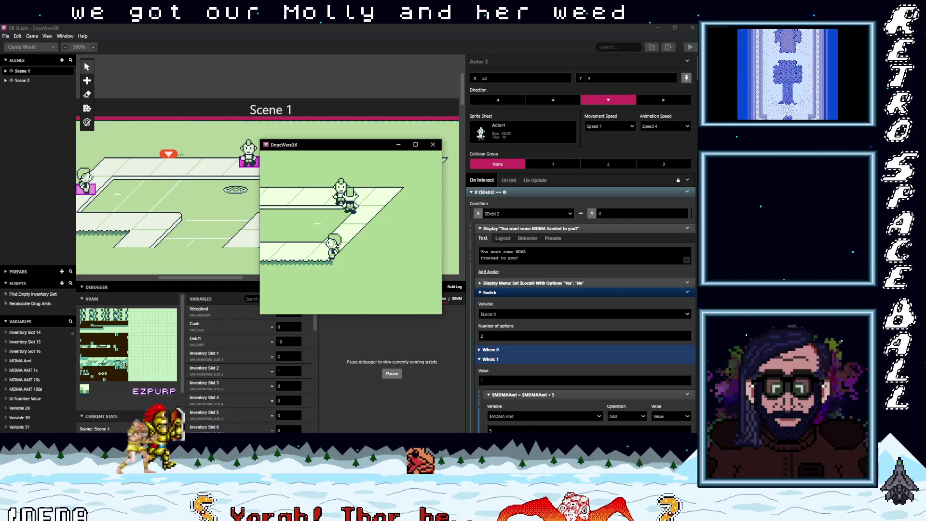
key("z")
key("z")
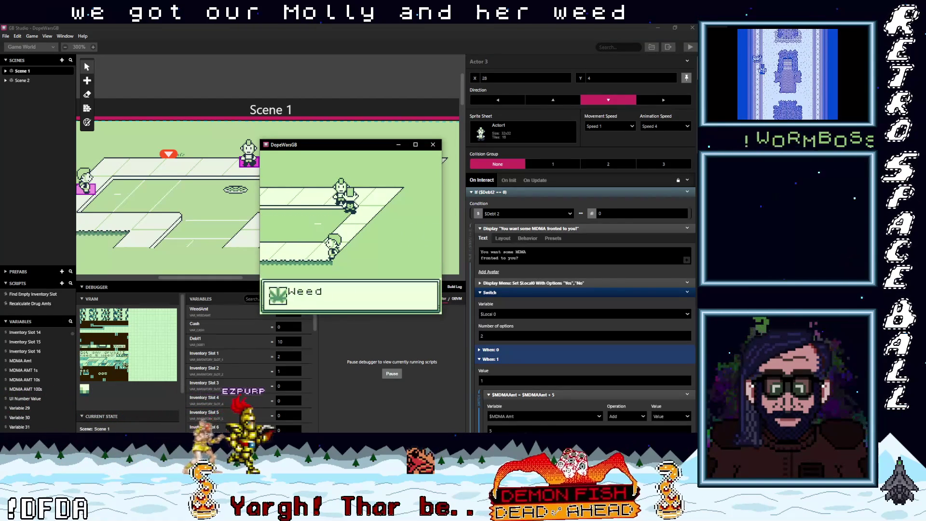
key("z")
key("z")
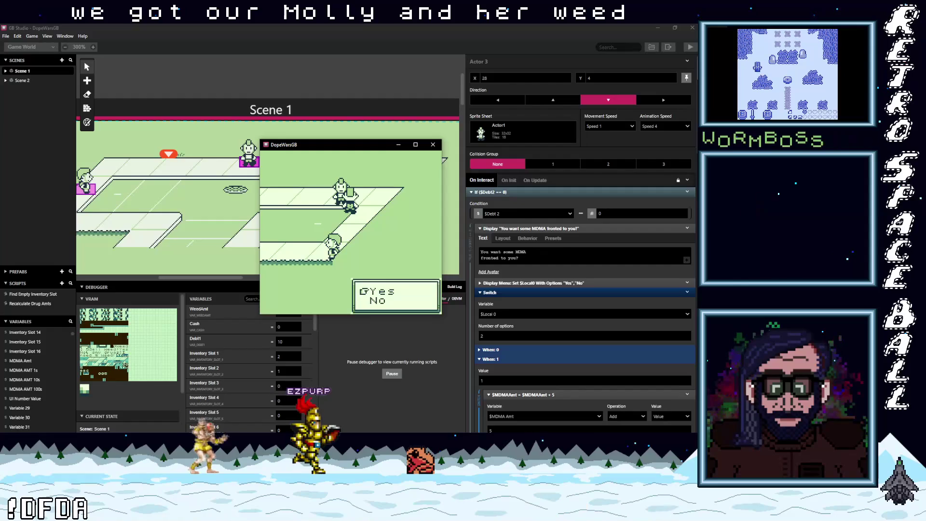
key("z")
key("z")
key("z")
key("Left")
Sell MDMA to the MDMA buyer for $40
key("Down")
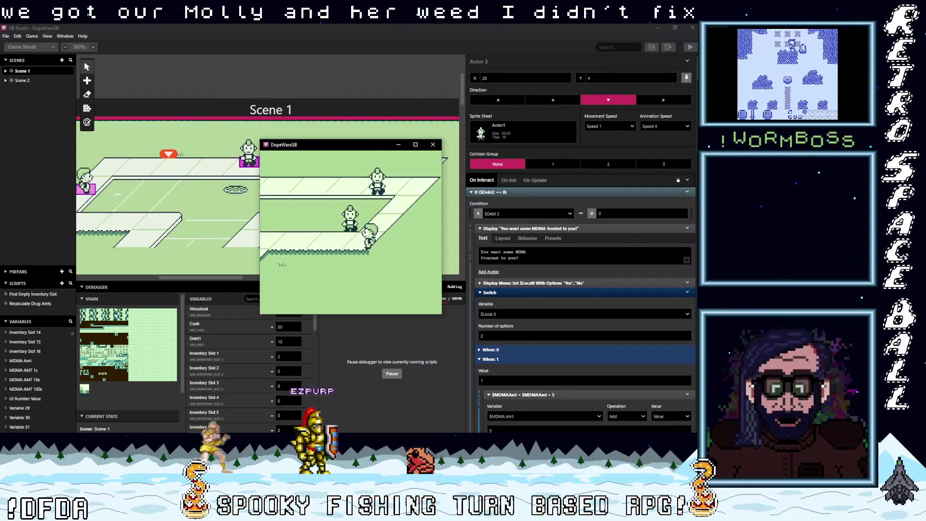
key("z")
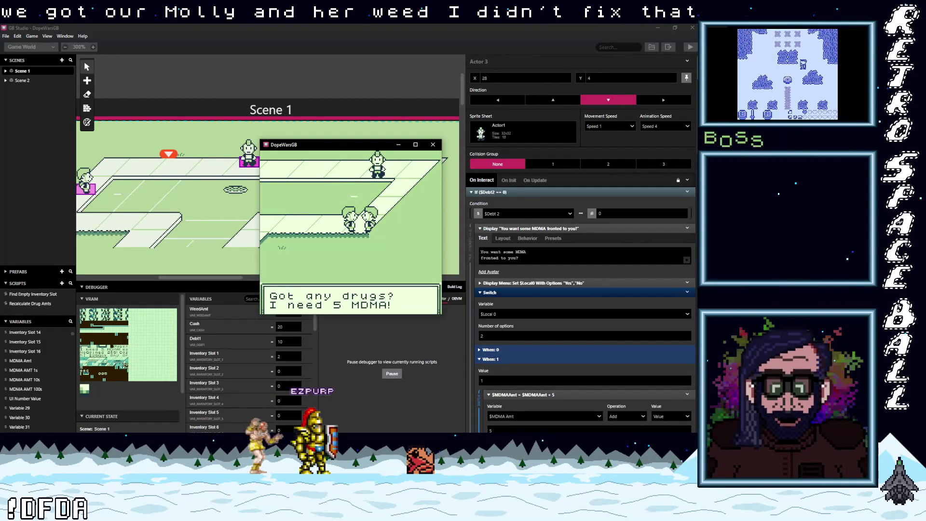
key("z")
key("z")
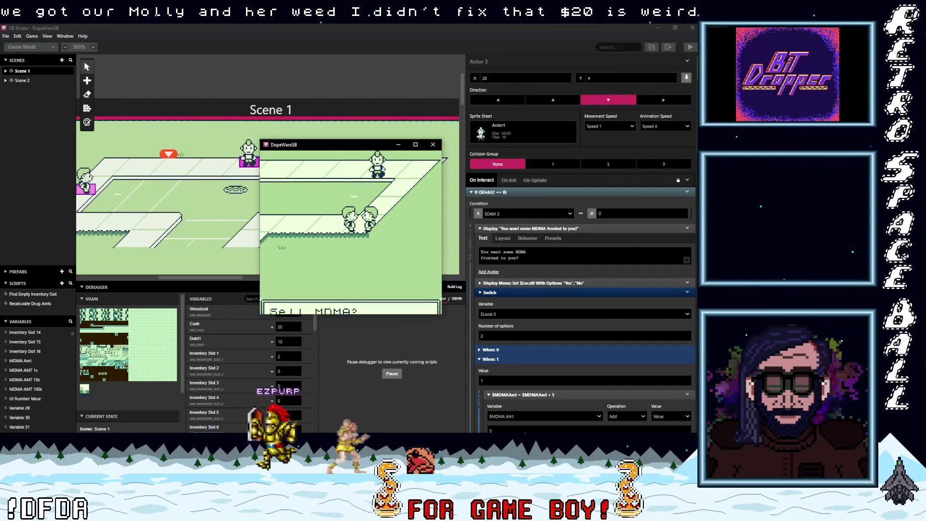
key("z")
key("z")
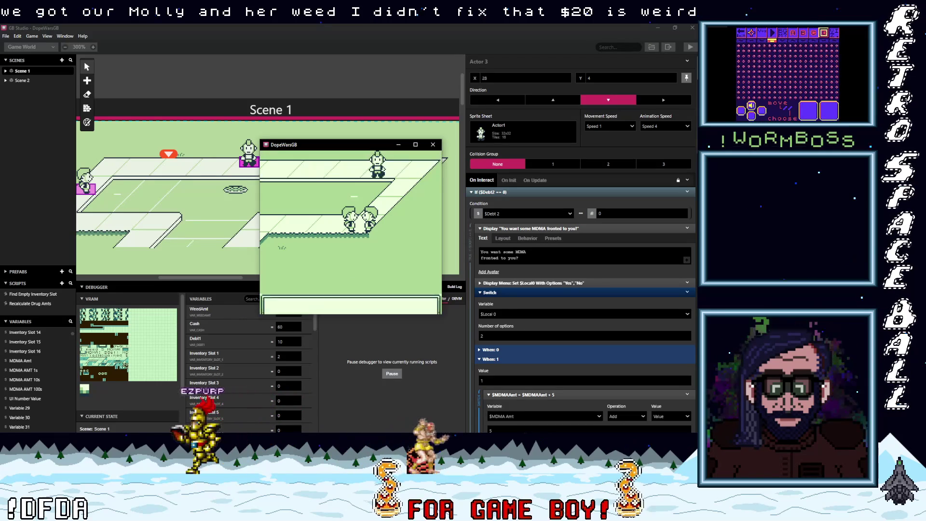
Answer Yes at the debt collector to pay off part of the debt
key("z")
key("Up")
key("z")
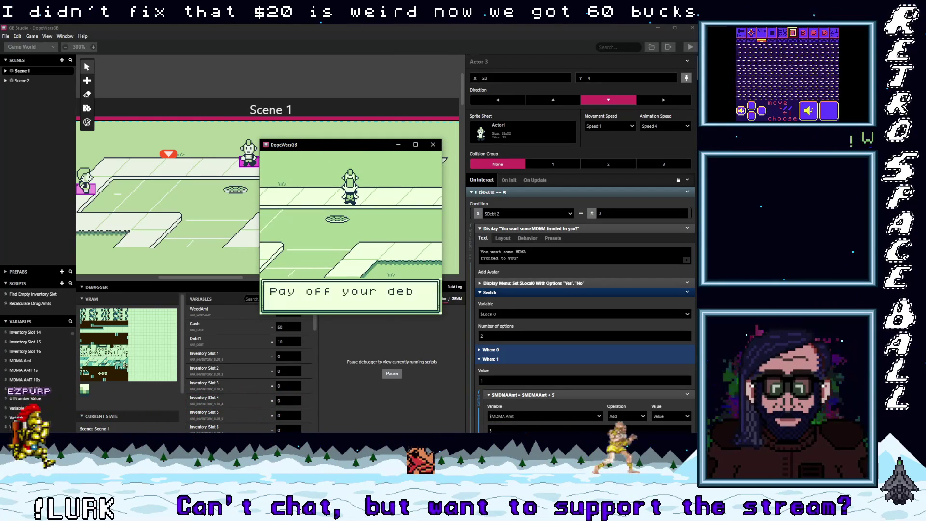
key("z")
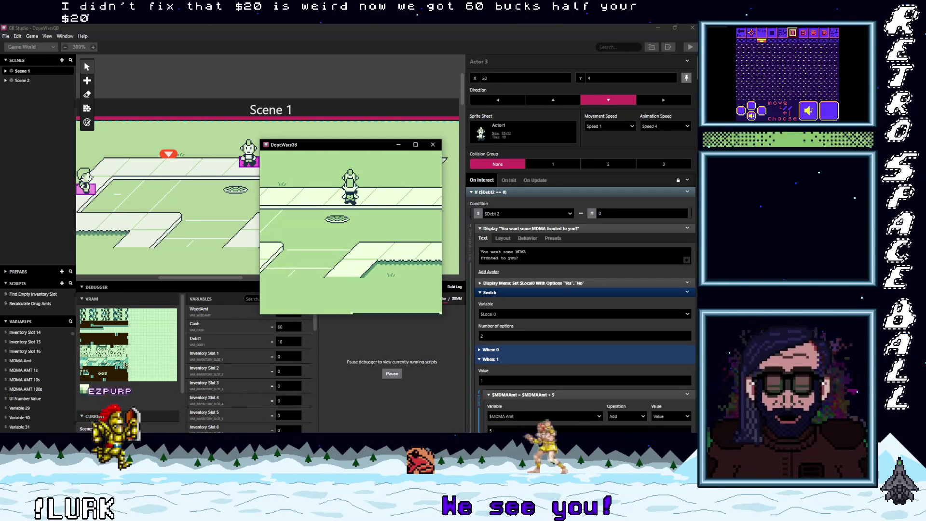
key("z")
key("z")
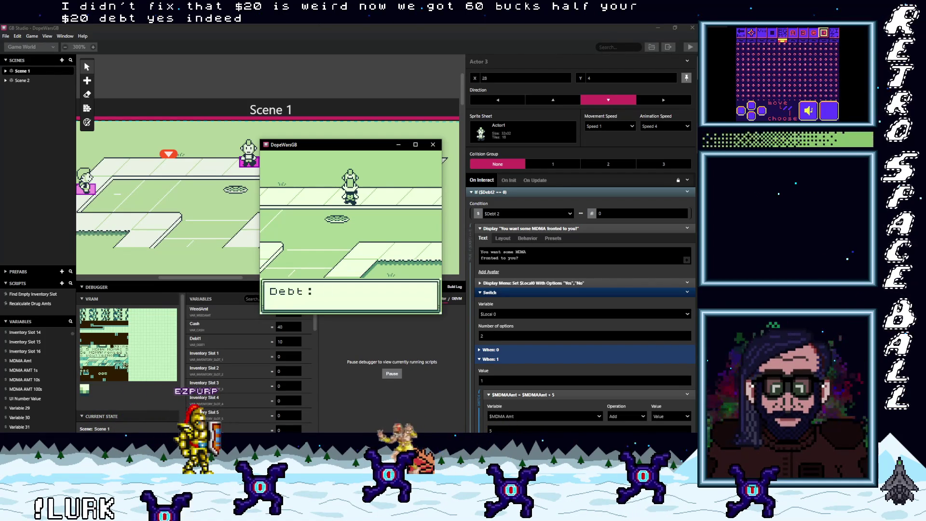
key("z")
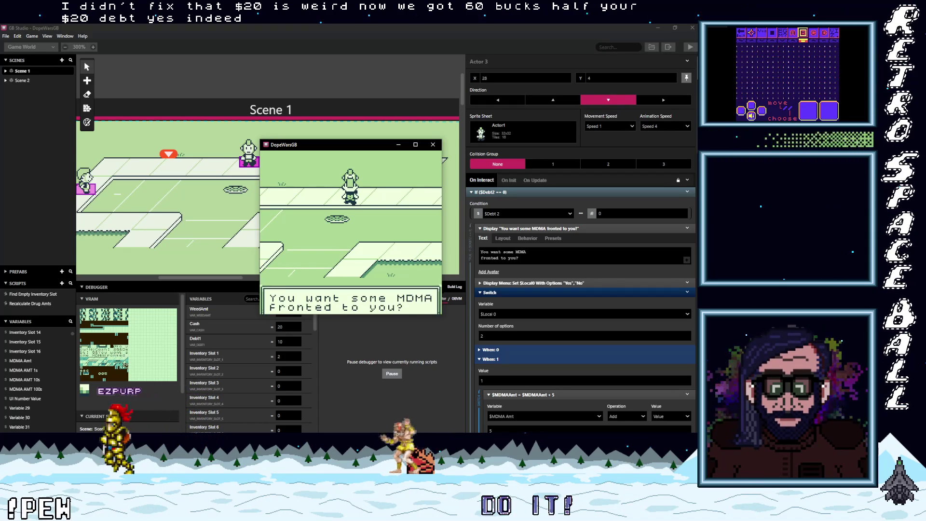
Accept more fronted MDMA and pay debt again with all cash, leaving Cash at 0
key("z")
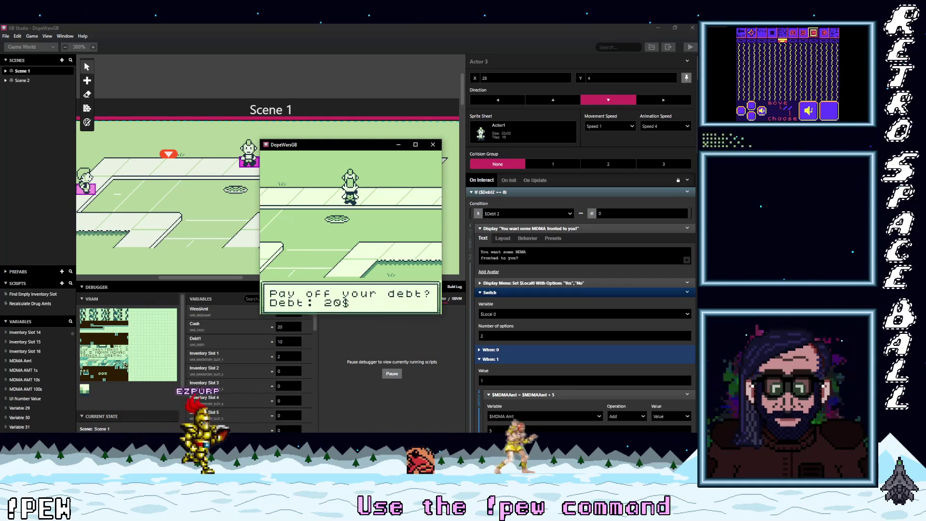
key("z")
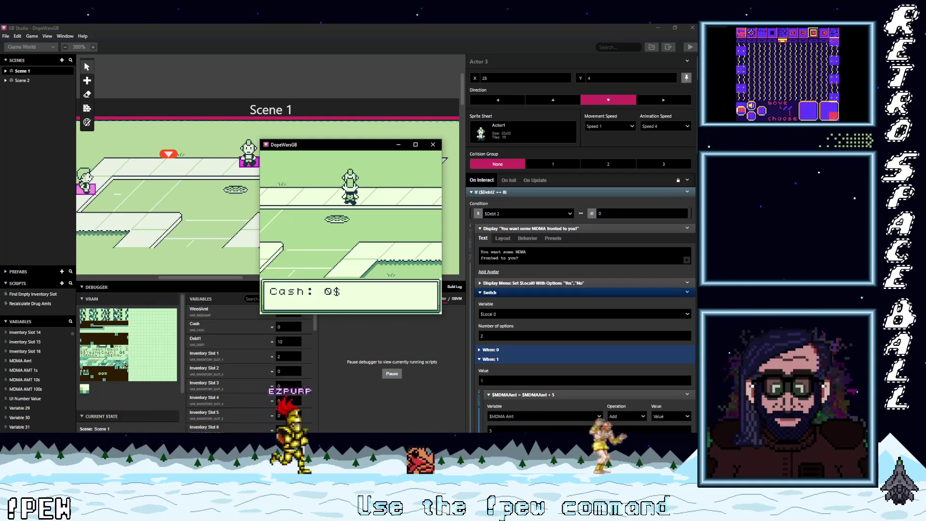
key("z")
key("z")
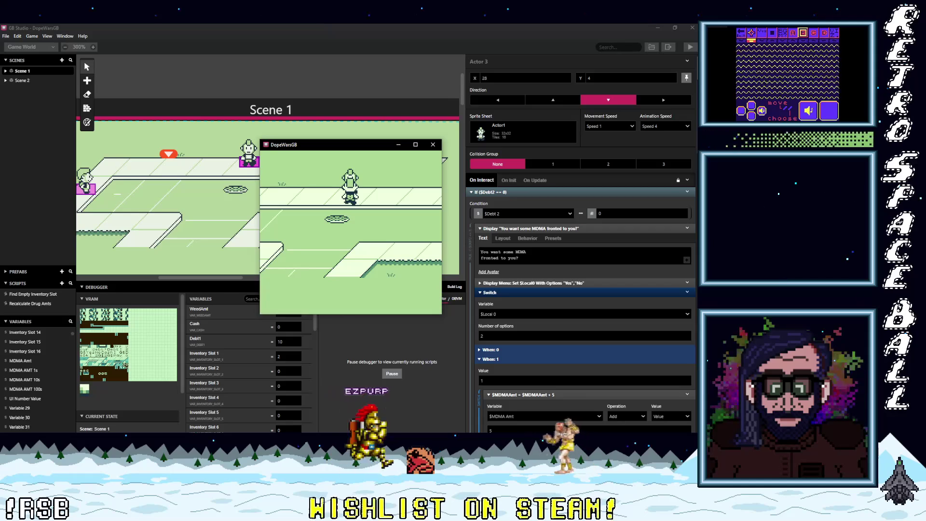
key("z")
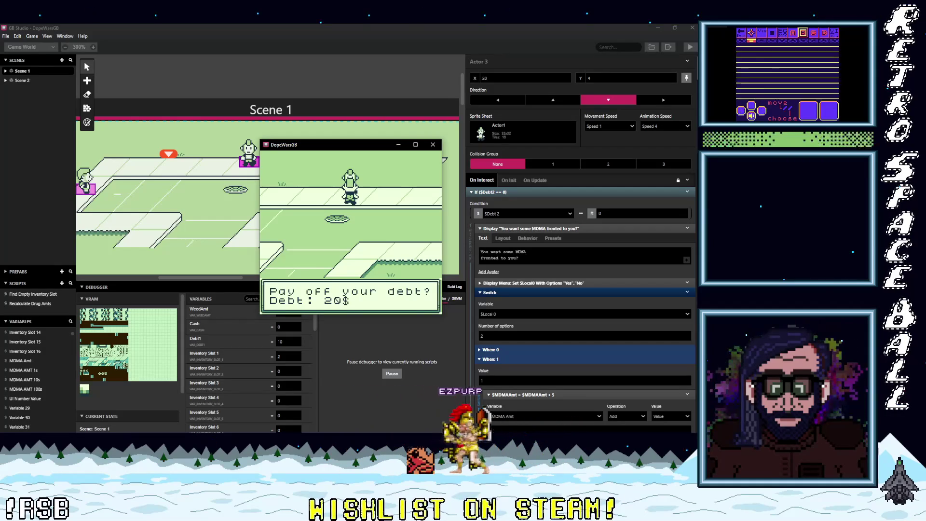
key("z")
key("Left")
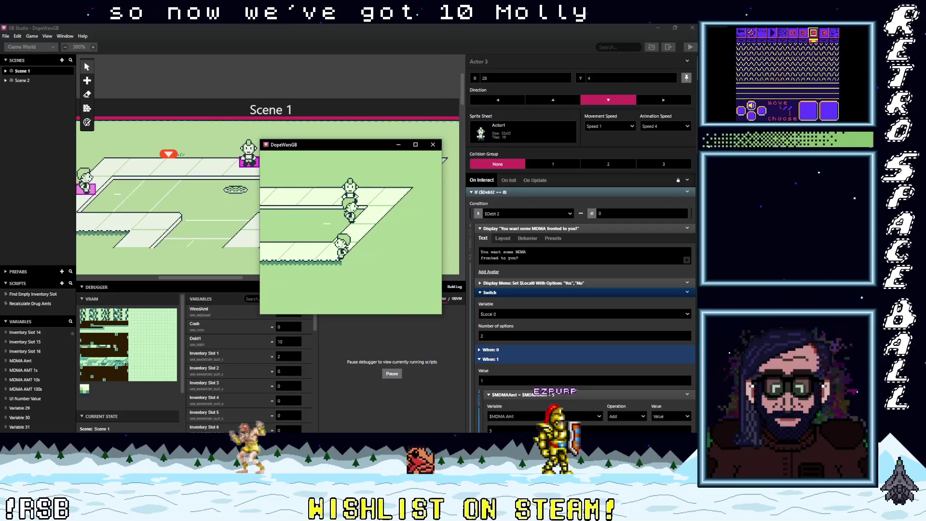
Talk to the weed buyer, whose weed sale is refused
key("z")
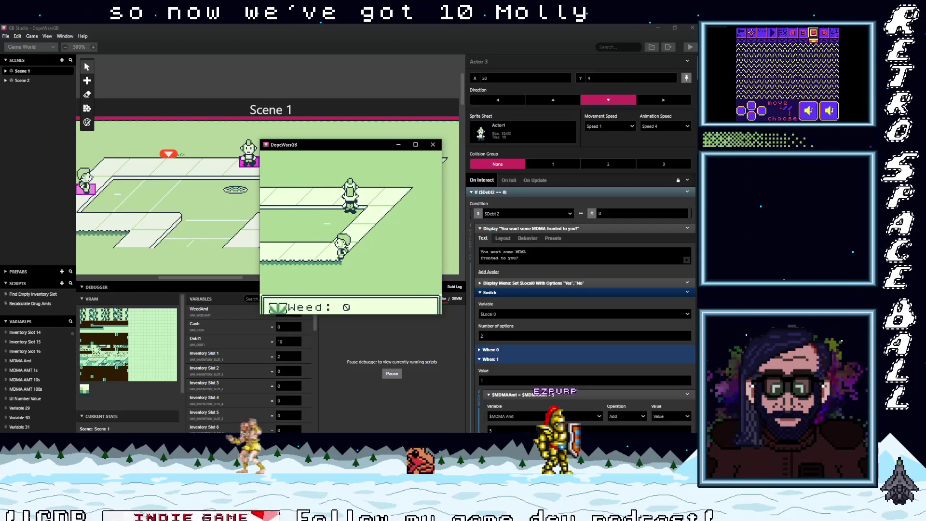
key("z")
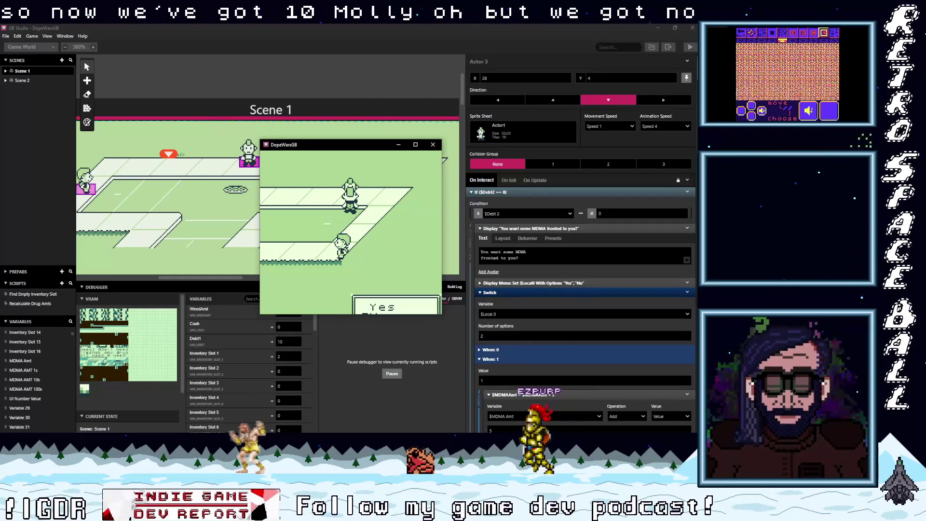
key("z")
Sell MDMA to the MDMA buyer twice for $40 each, bringing Cash to $80
key("Right")
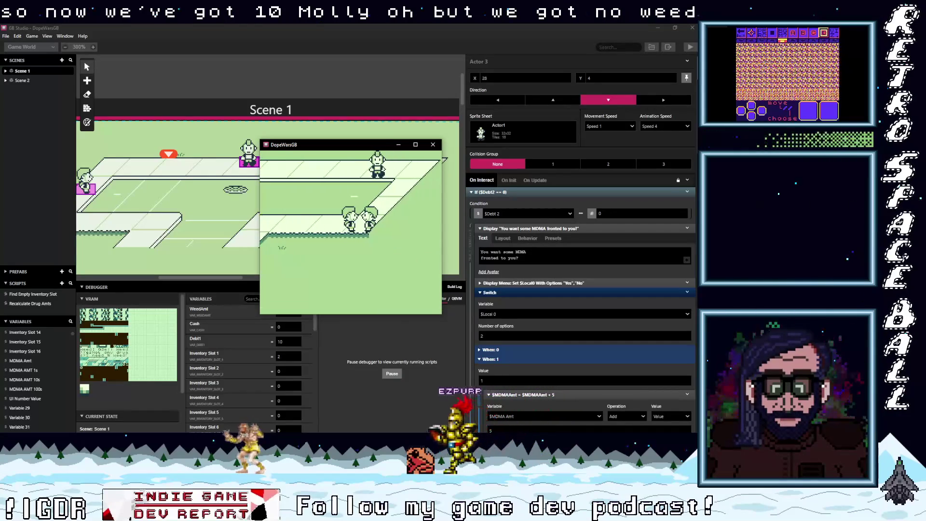
key("z")
key("z")
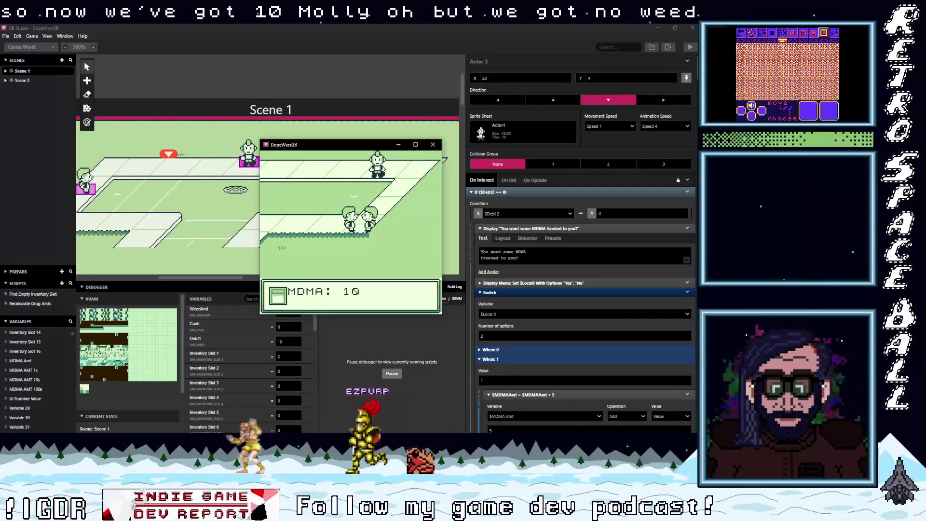
key("z")
key("z")
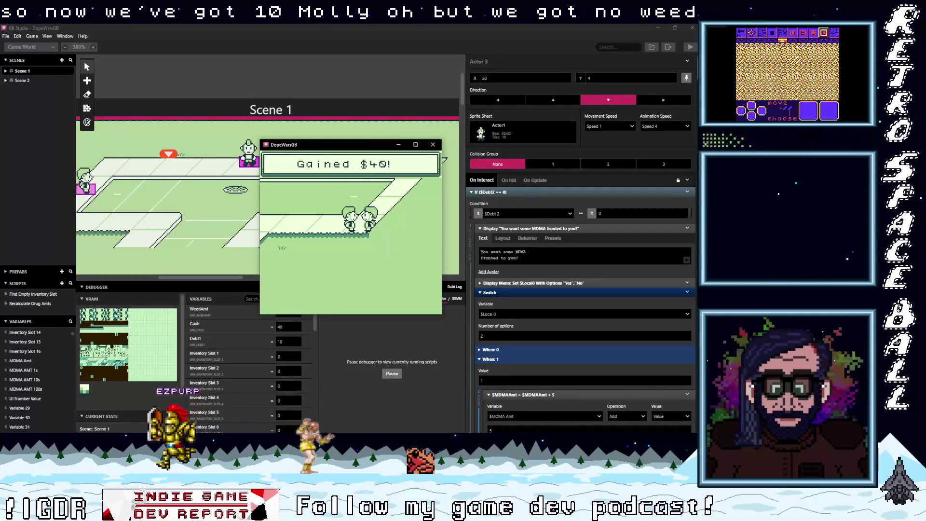
key("z")
key("z")
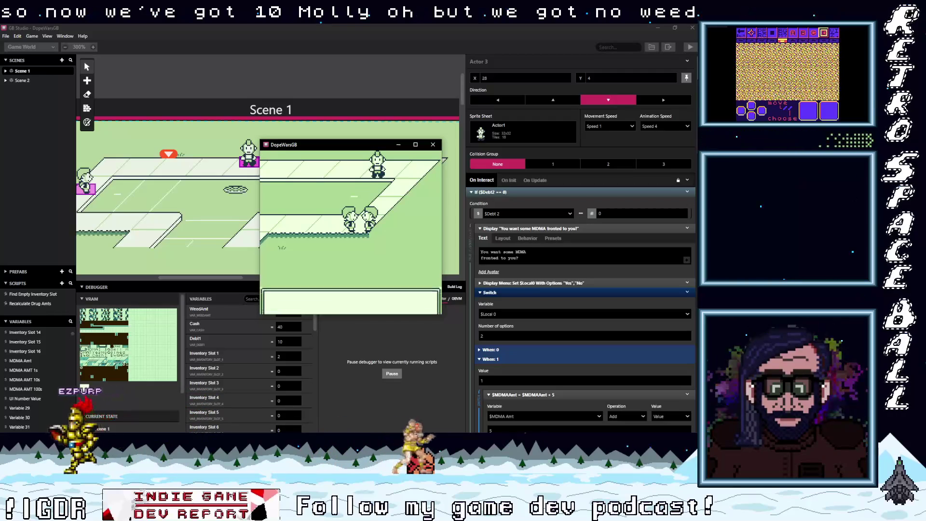
key("z")
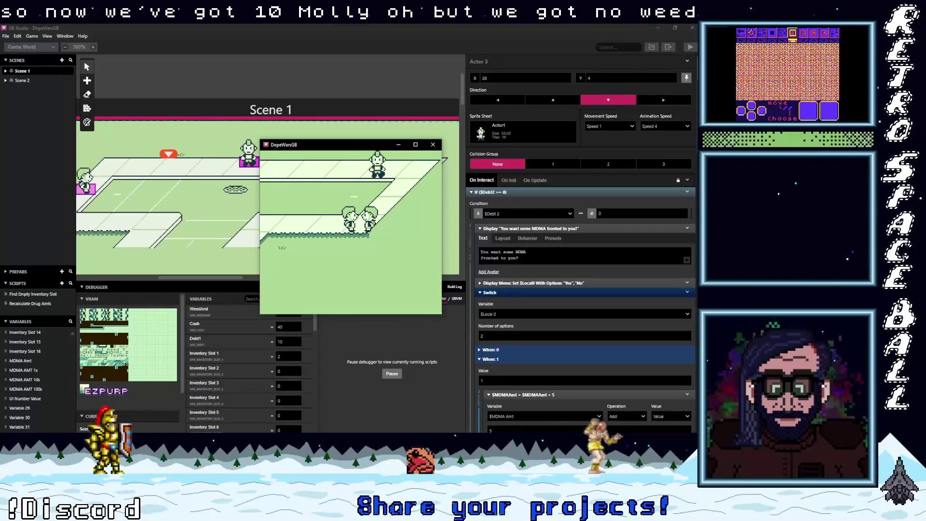
key("z")
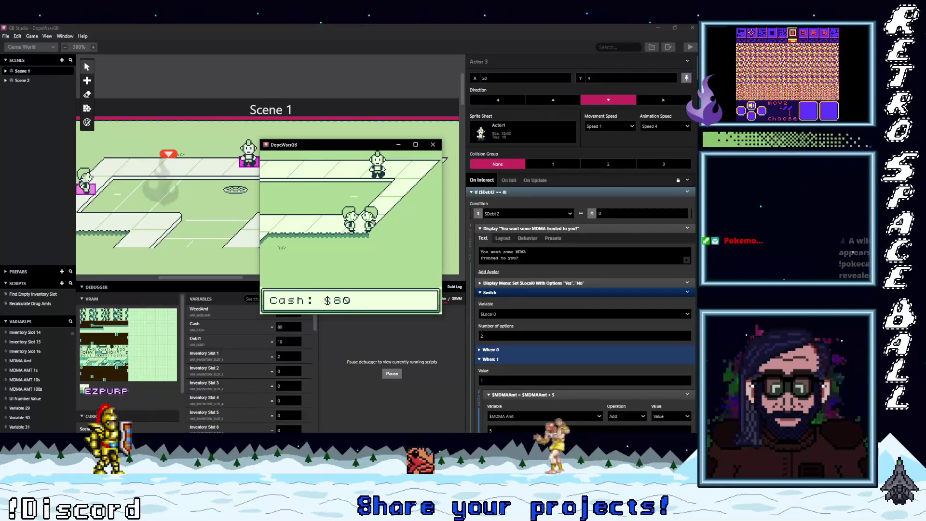
Attempt a third MDMA sale, get the not-enough-MDMA refusal, and walk toward the debt collector
key("z")
key("z")
key("z")
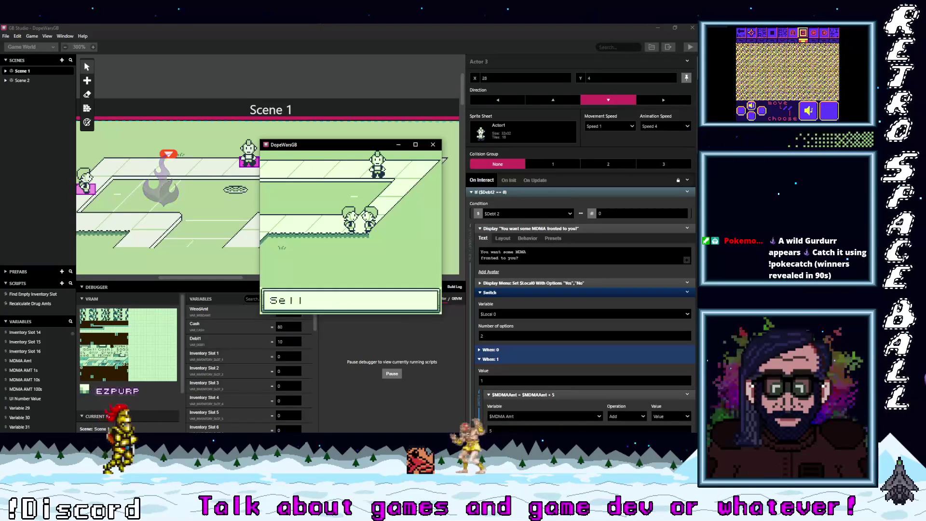
key("z")
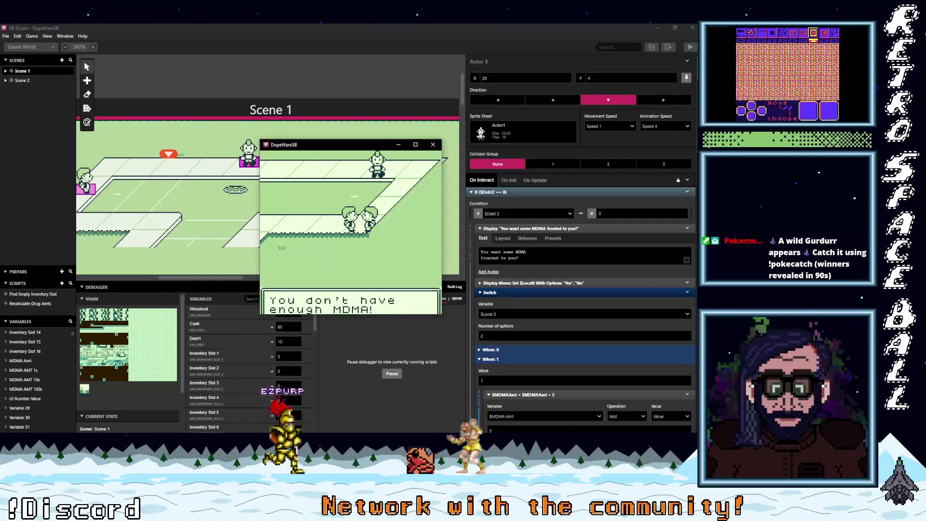
key("z")
key("Down")
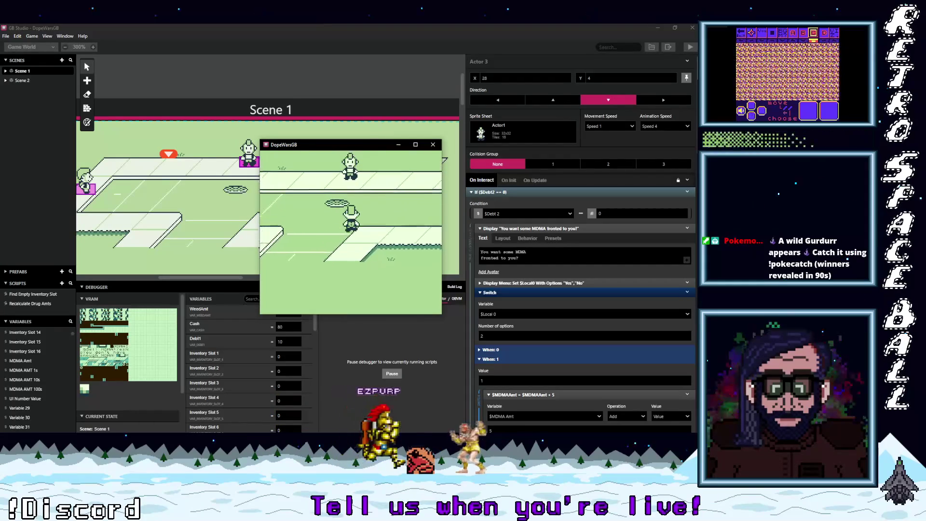
key("Up")
Pay down the debt and accept another batch of fronted MDMA
key("z")
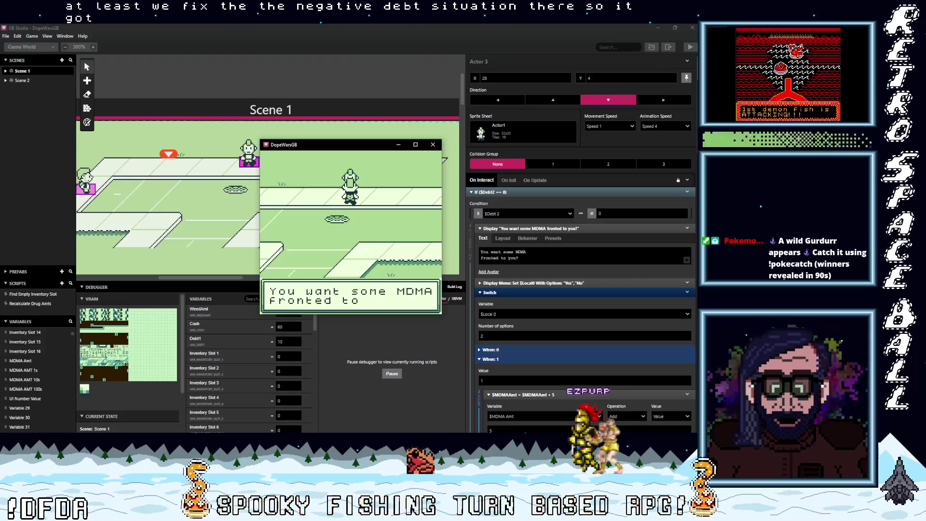
key("z")
key("z")
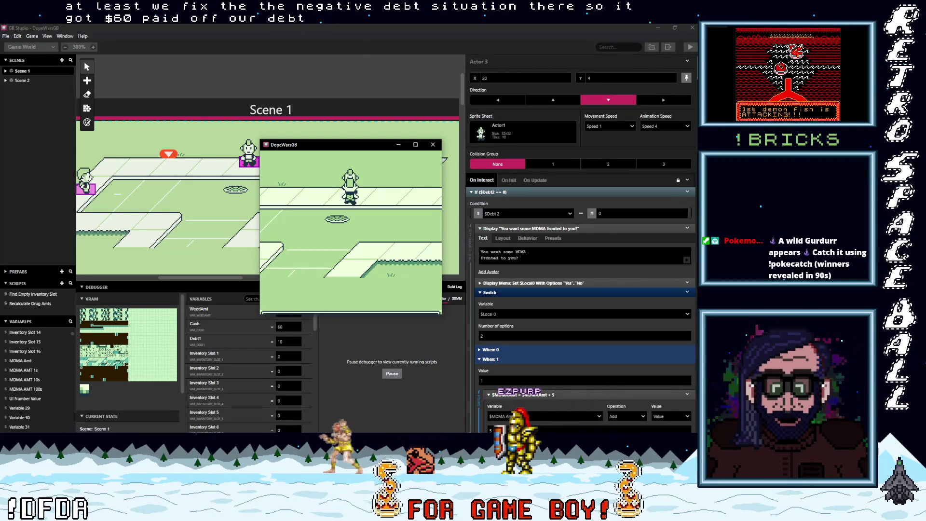
key("z")
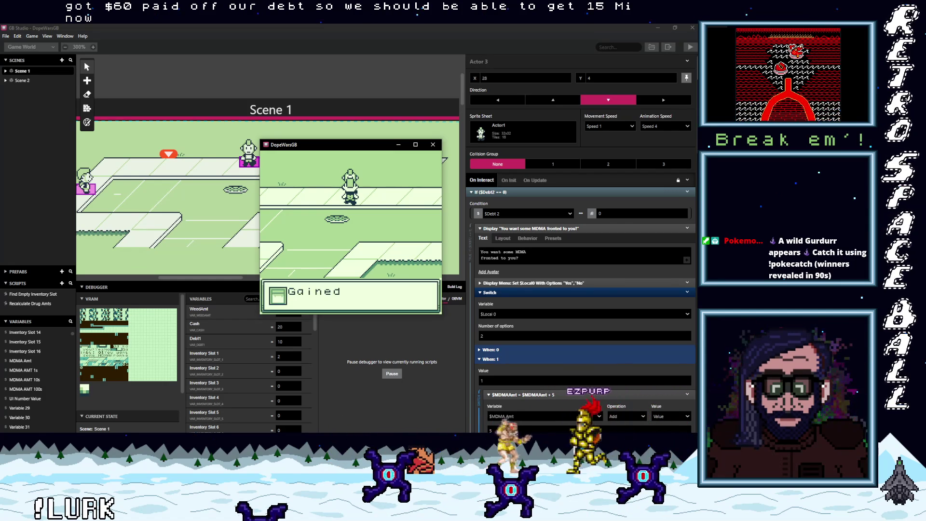
key("z")
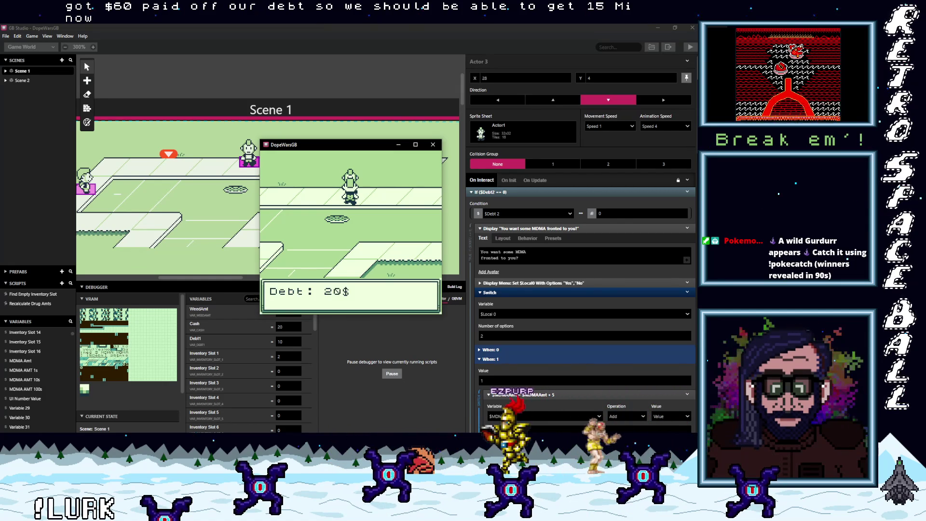
key("z")
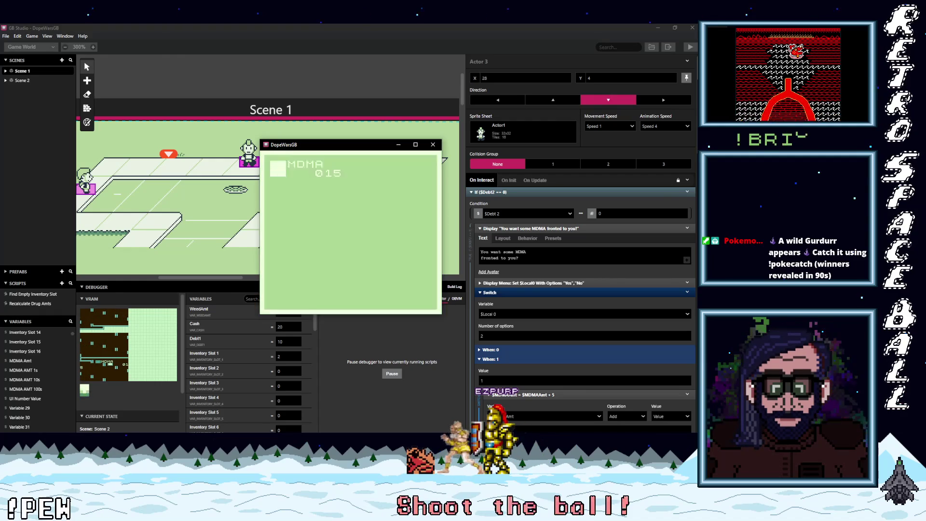
Pay off the remaining 10$ debt at the dealer, reaching Debt: 0$ and Cash 10
key("Left")
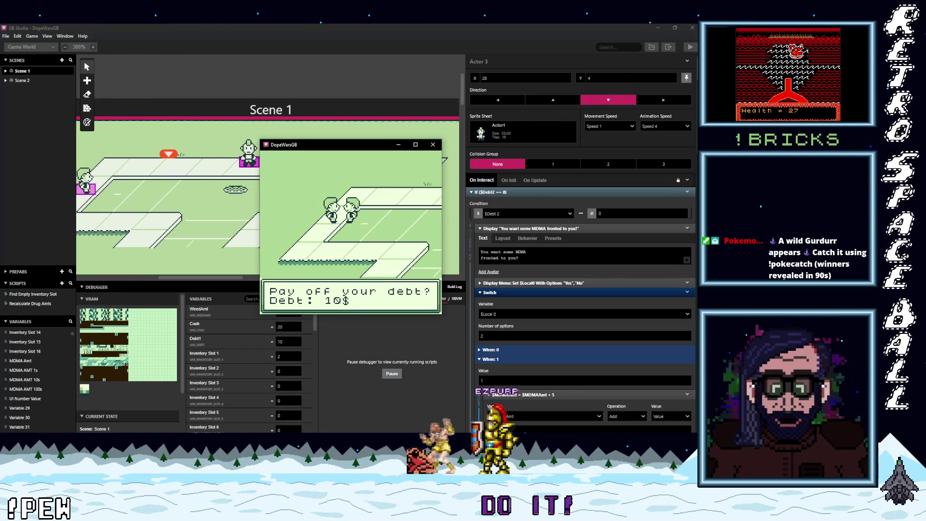
key("z")
key("z")
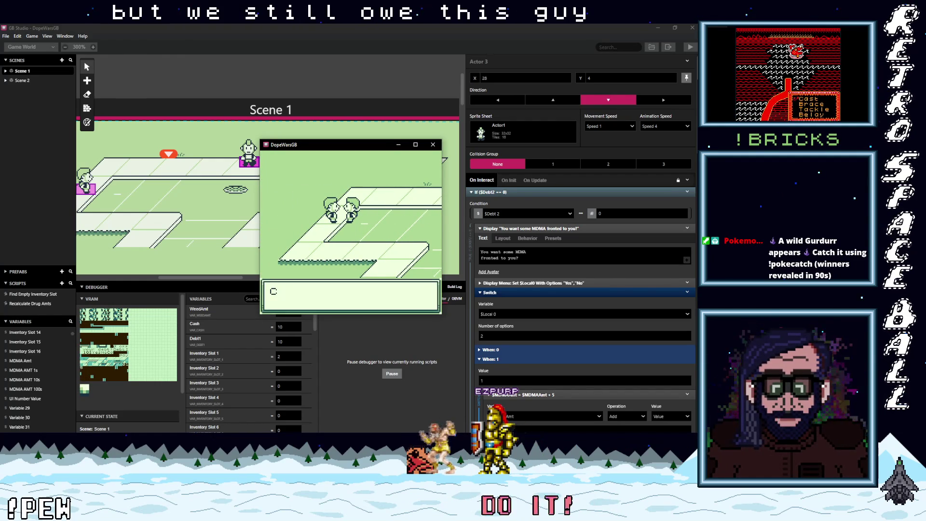
key("z")
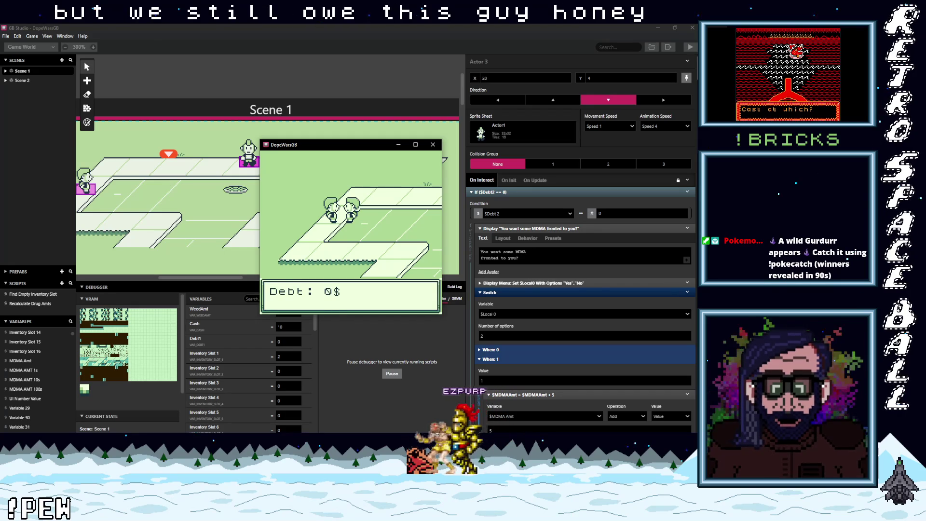
key("z")
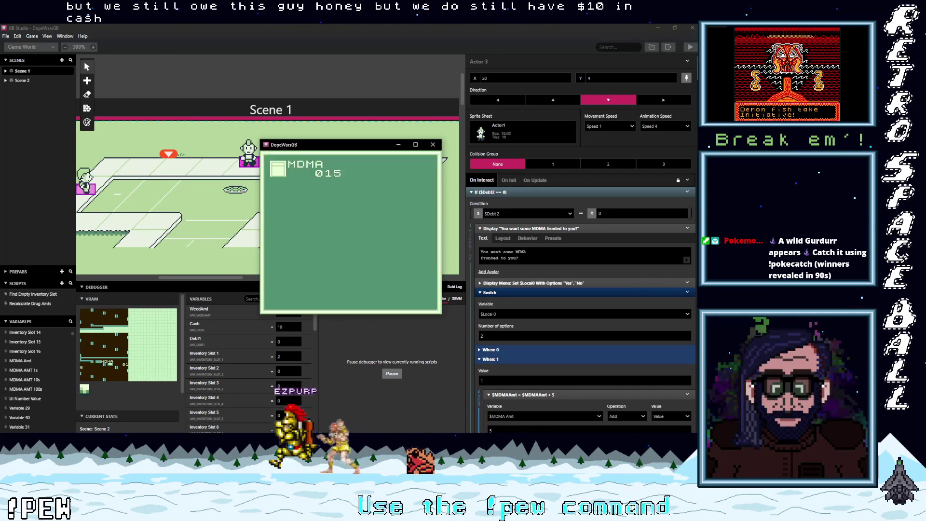
Accept 5 fronted weed from the dealer for a debt of 10
key("z")
key("z")
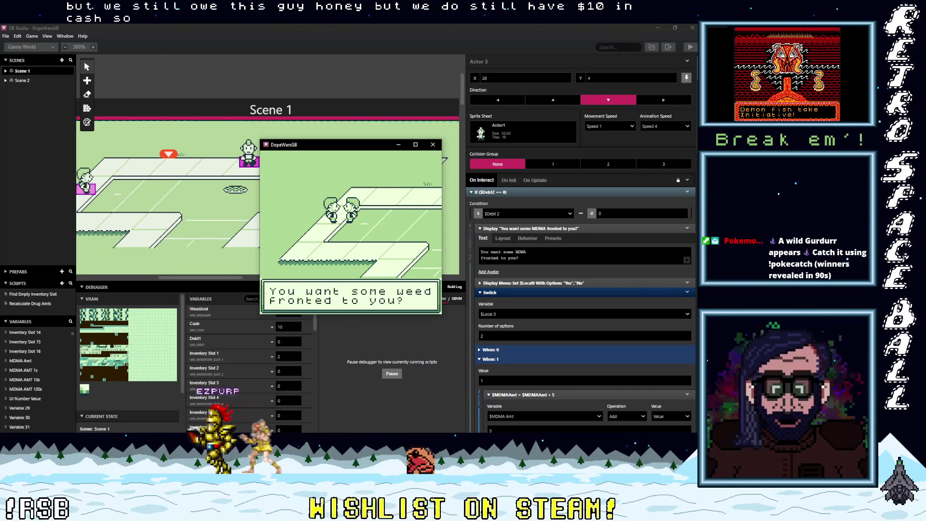
key("z")
key("z")
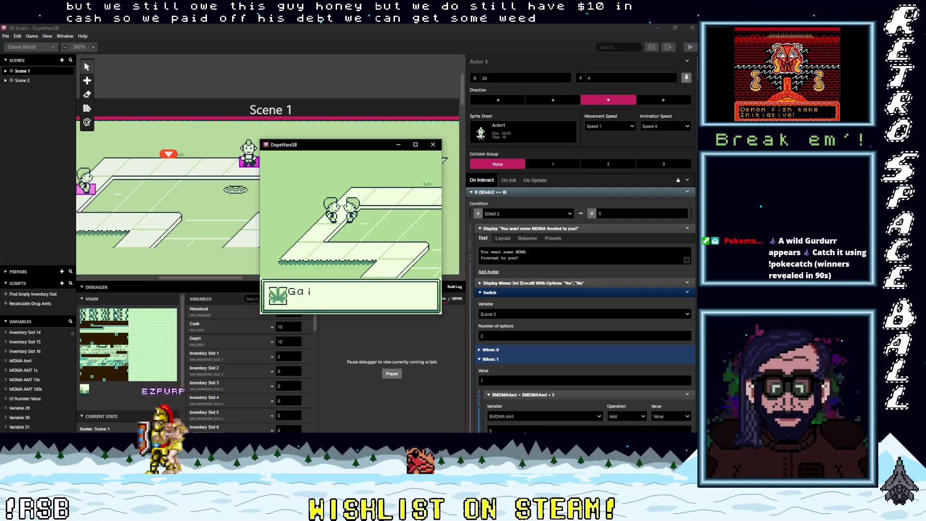
key("z")
key("z")
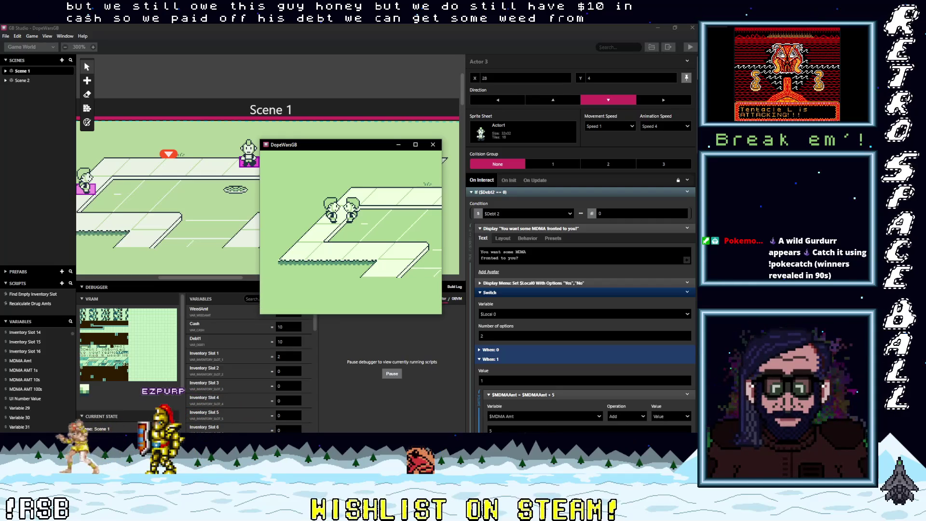
key("Right")
key("Right")
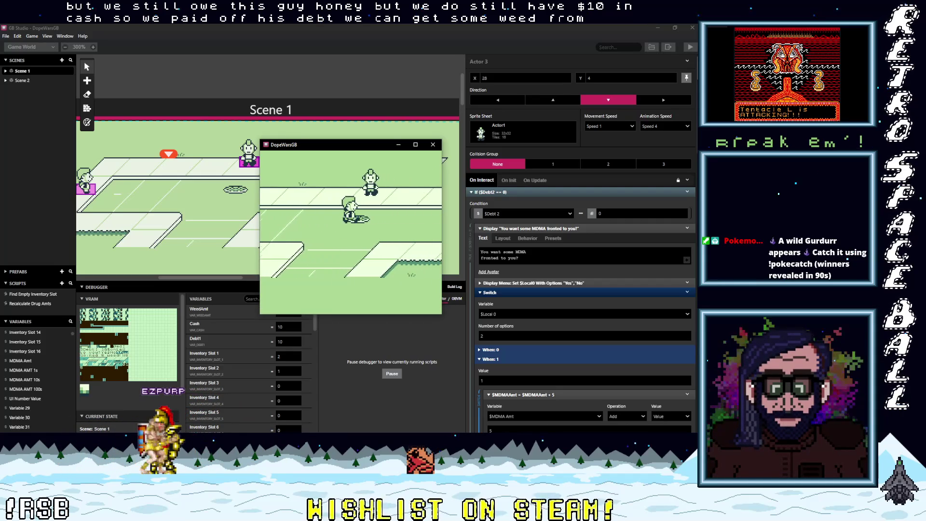
Sell MDMA to the first buyer and collect the cash
key("Right")
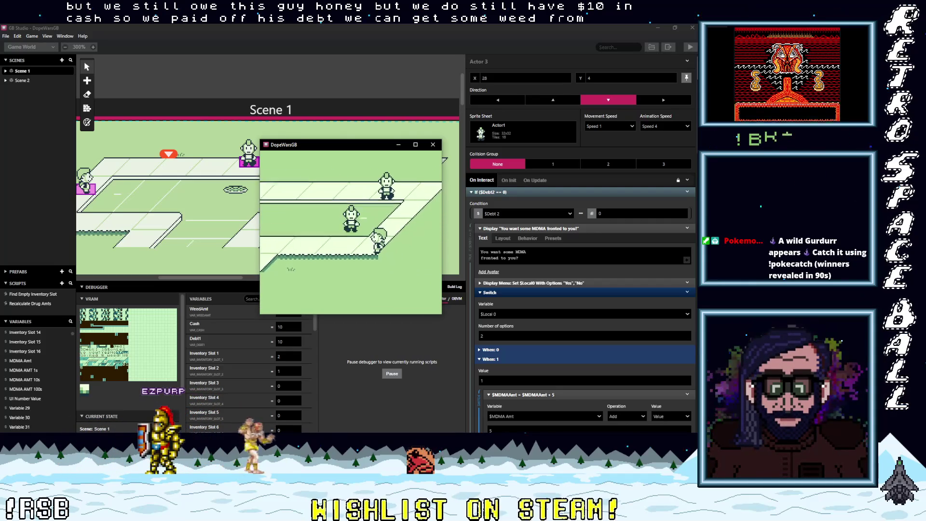
key("z")
key("z")
key("z")
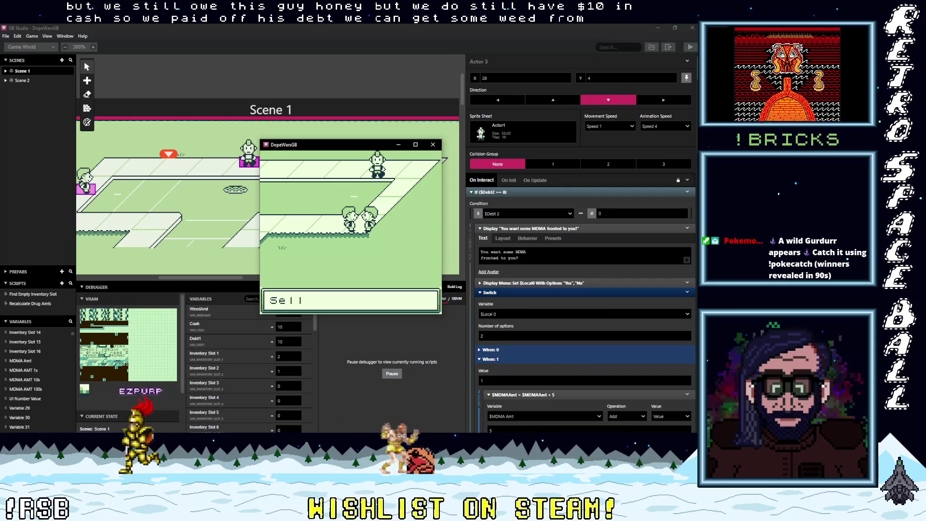
key("z")
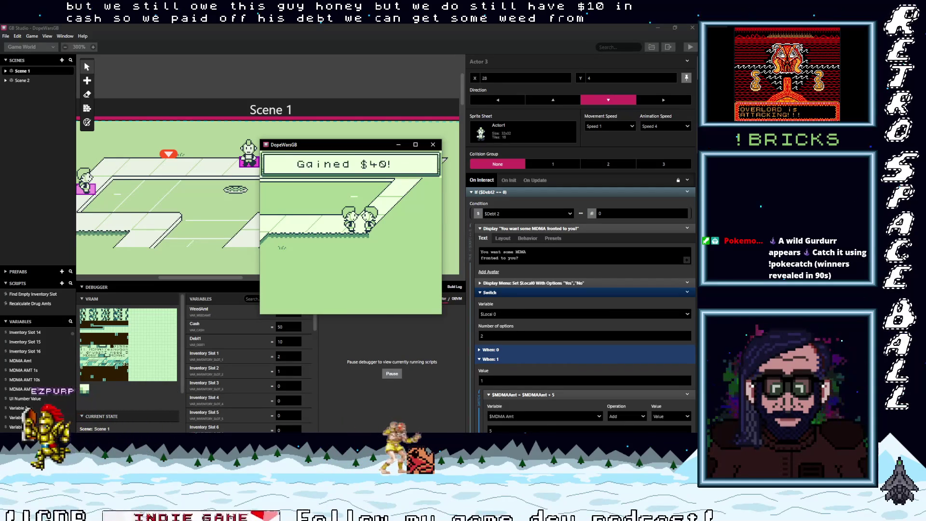
key("z")
key("z")
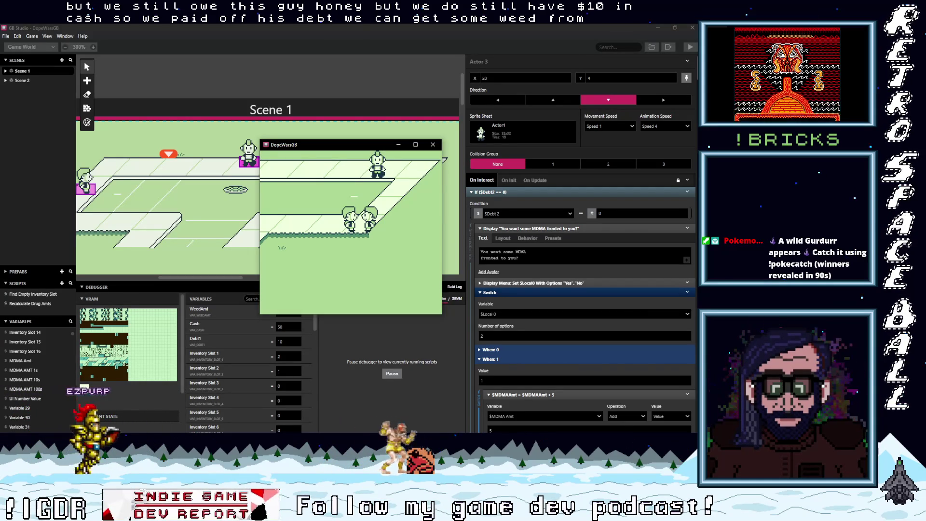
key("z")
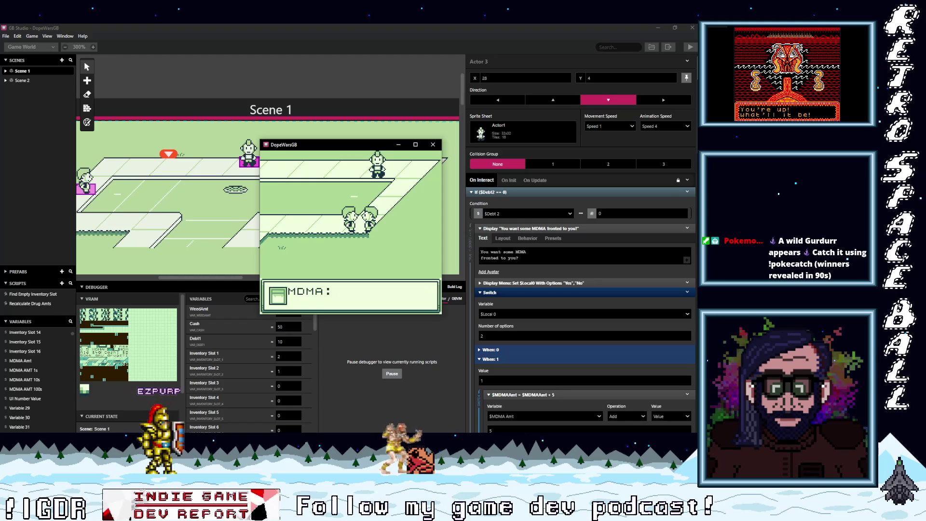
key("z")
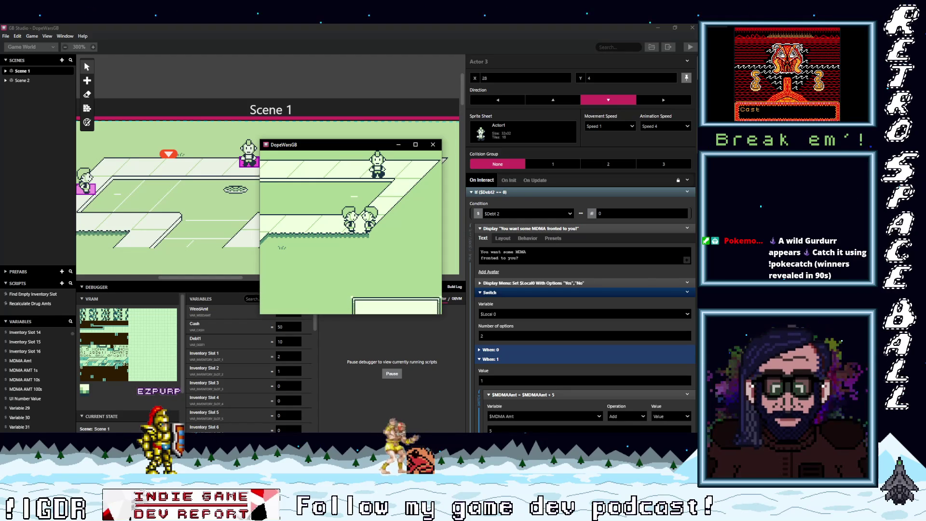
key("z")
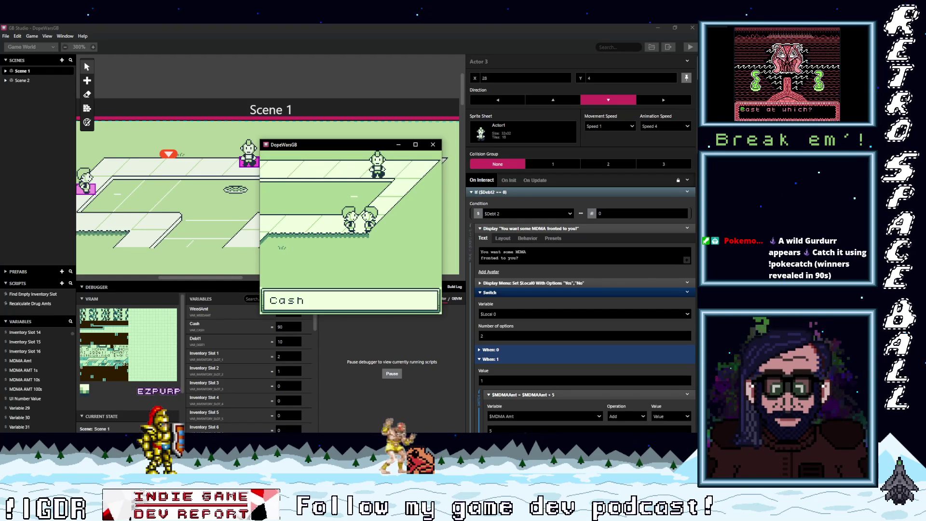
Complete another sale at the next buyer by answering Yes to sell
key("Right")
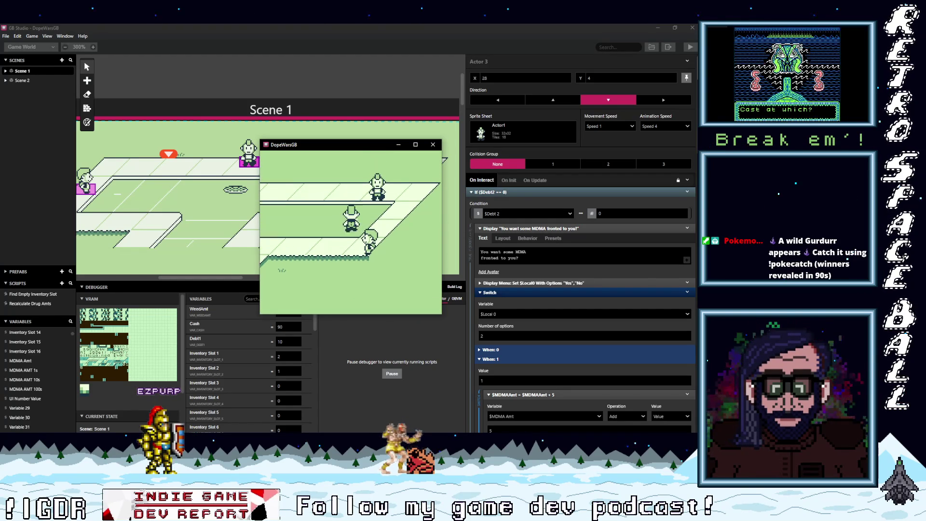
key("z")
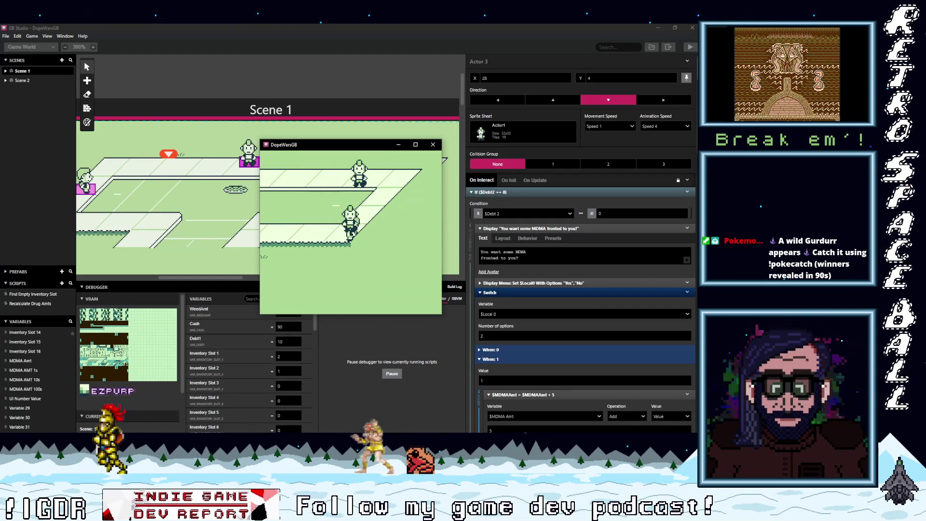
key("z")
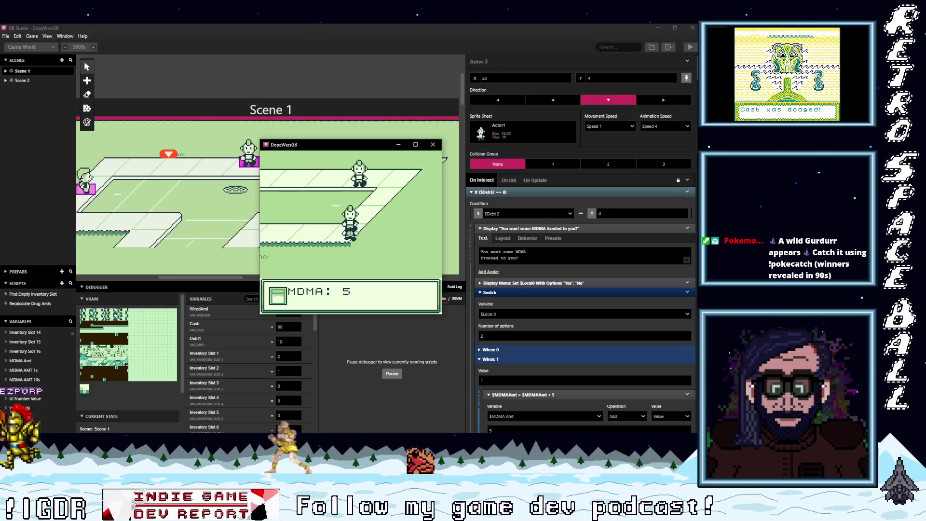
key("z")
key("z")
key("z")
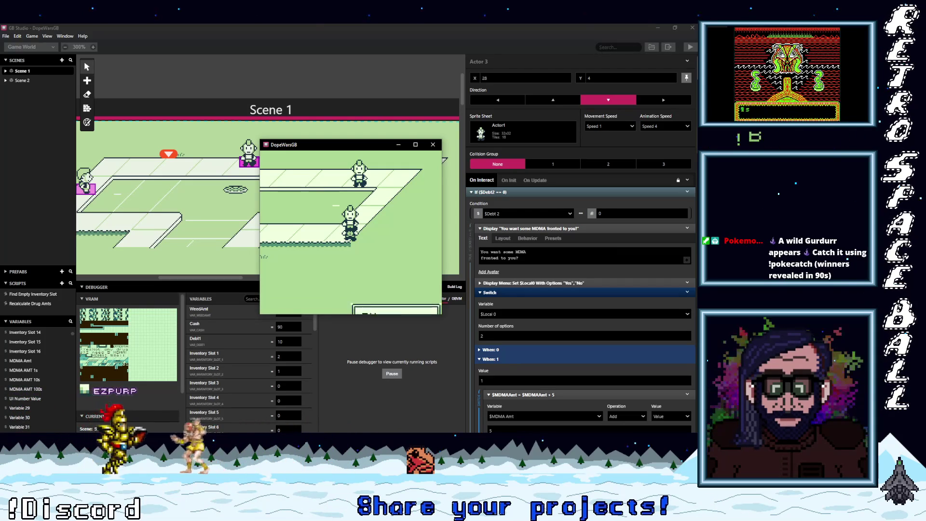
key("z")
key("z")
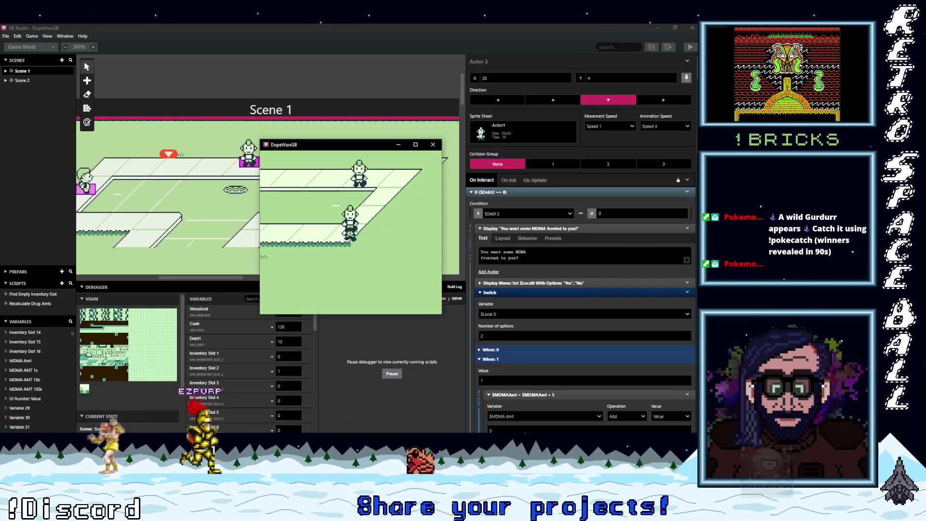
key("Up")
Sell the weed to the weed buyer, raising Cash to $150
key("Right")
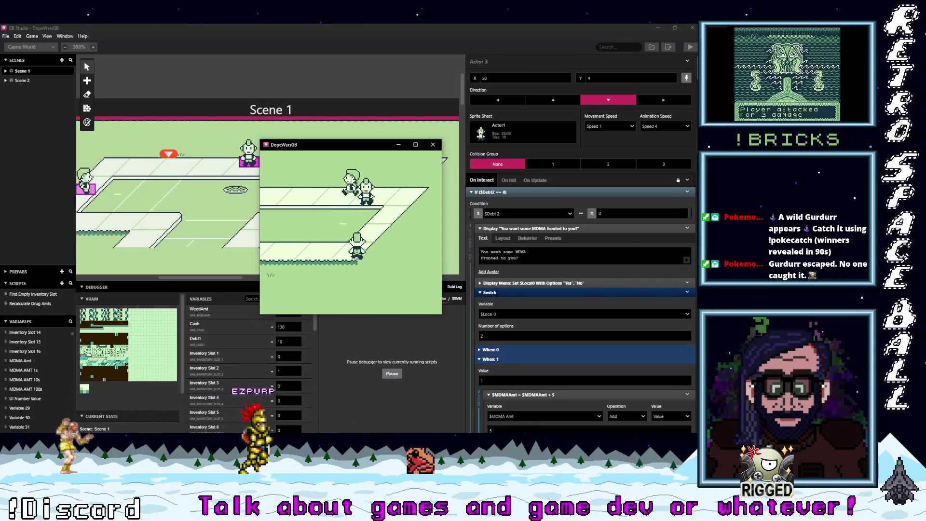
key("z")
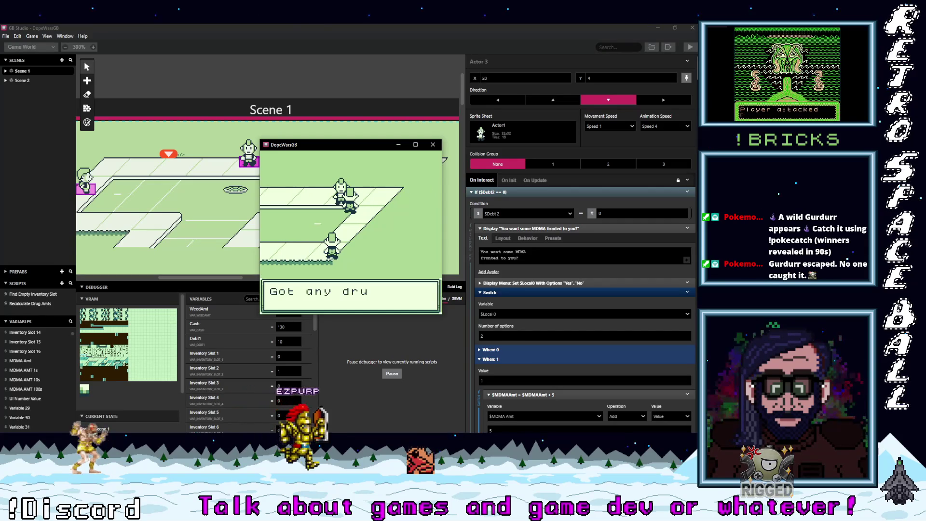
key("z")
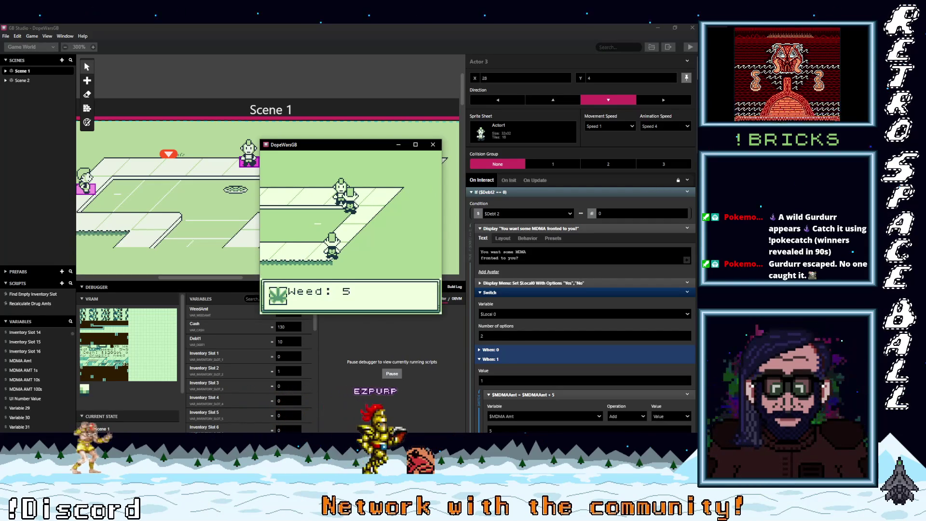
key("z")
key("z")
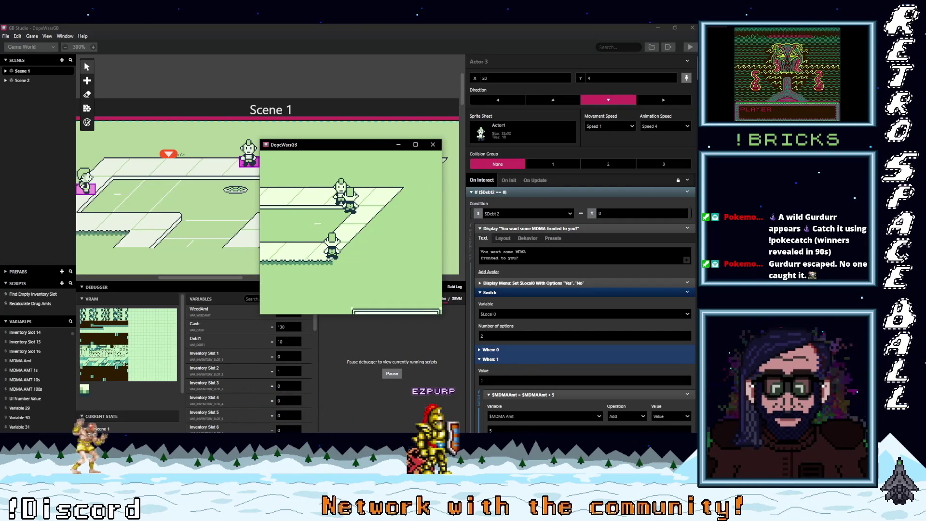
key("z")
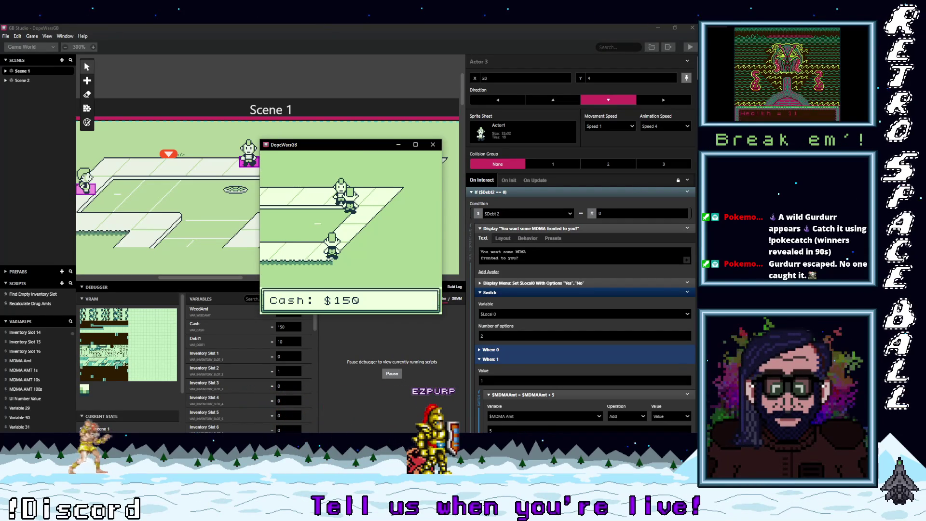
key("z")
key("Left")
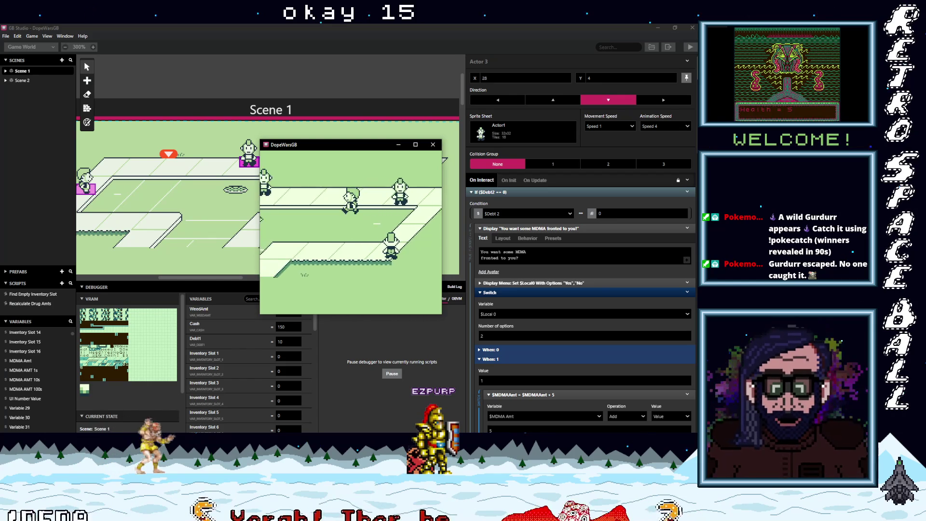
Pay off the 10$ weed debt at the dealer, dropping Cash to 120
key("z")
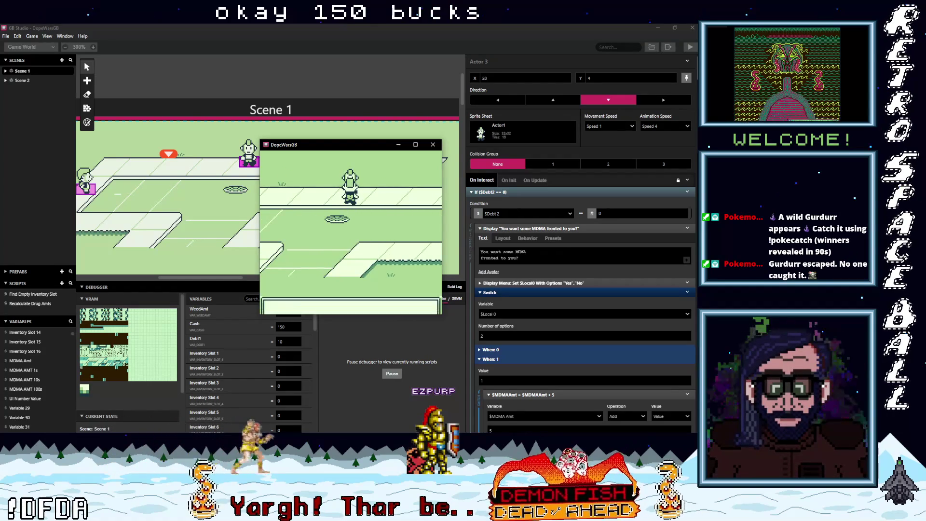
key("z")
key("z")
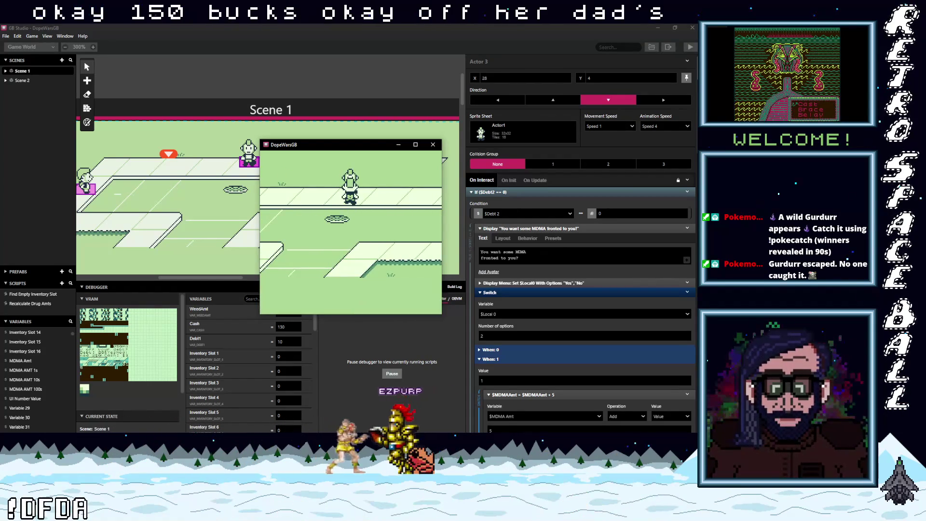
key("z")
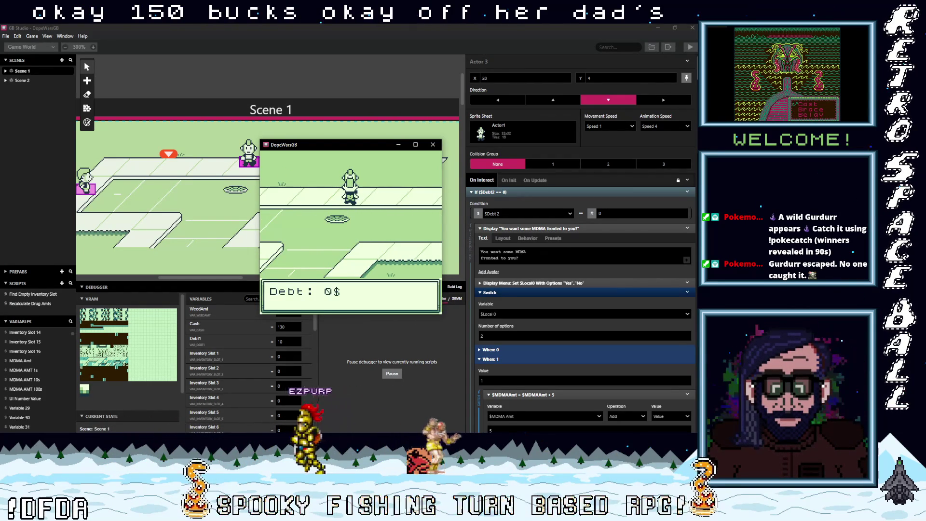
key("z")
key("Down")
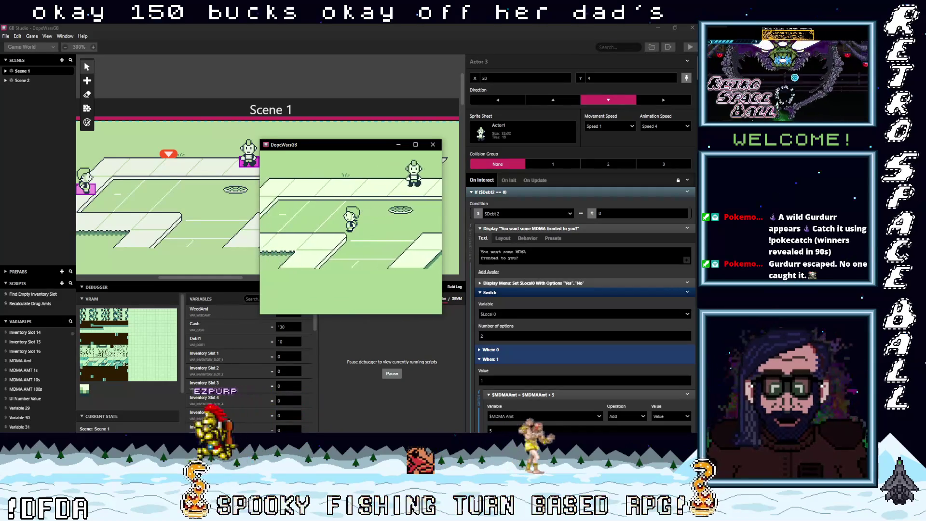
key("Down")
key("Left")
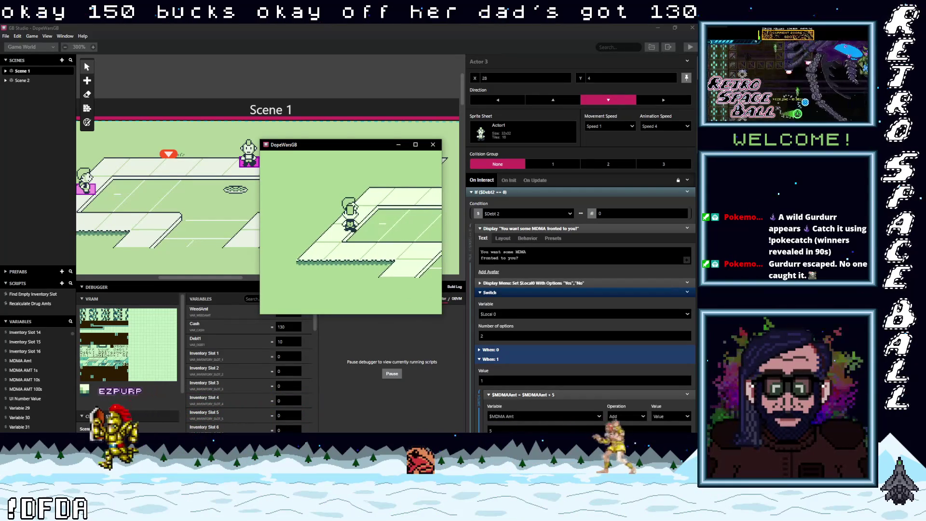
key("z")
key("z")
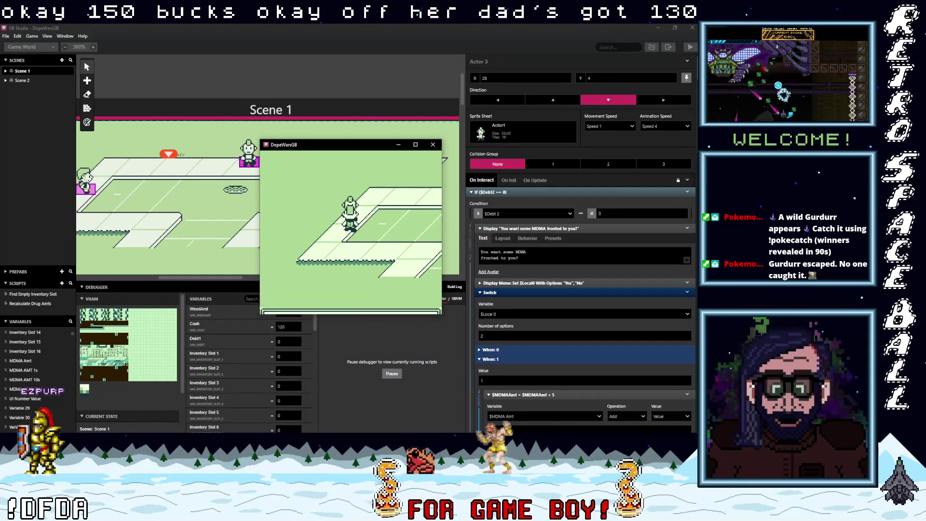
key("z")
key("z")
key("Right")
Walk across the map to the MDMA dealer and accept 5 fronted MDMA
key("Left")
key("Down")
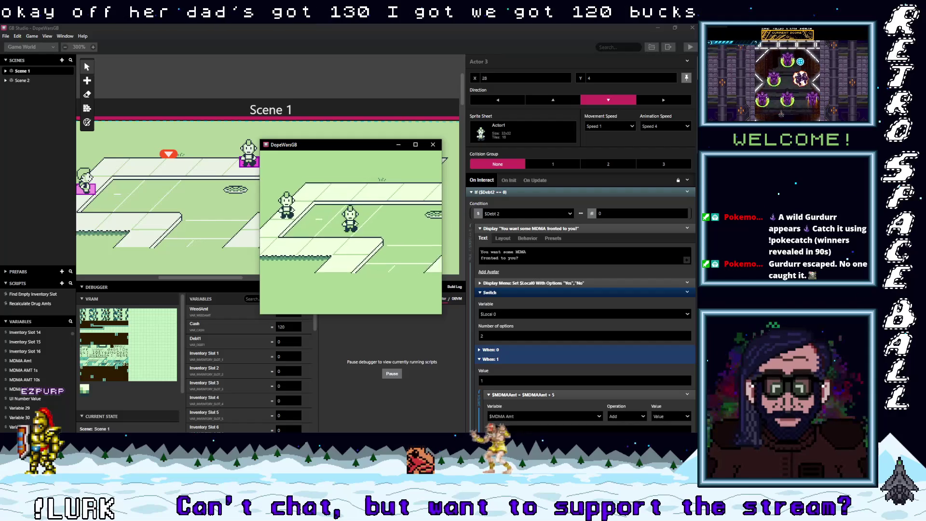
key("Left")
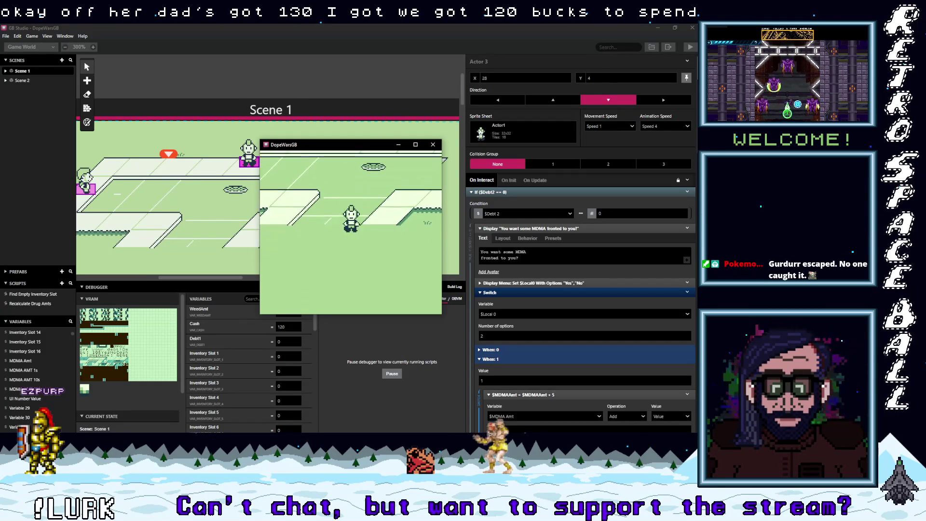
key("Up")
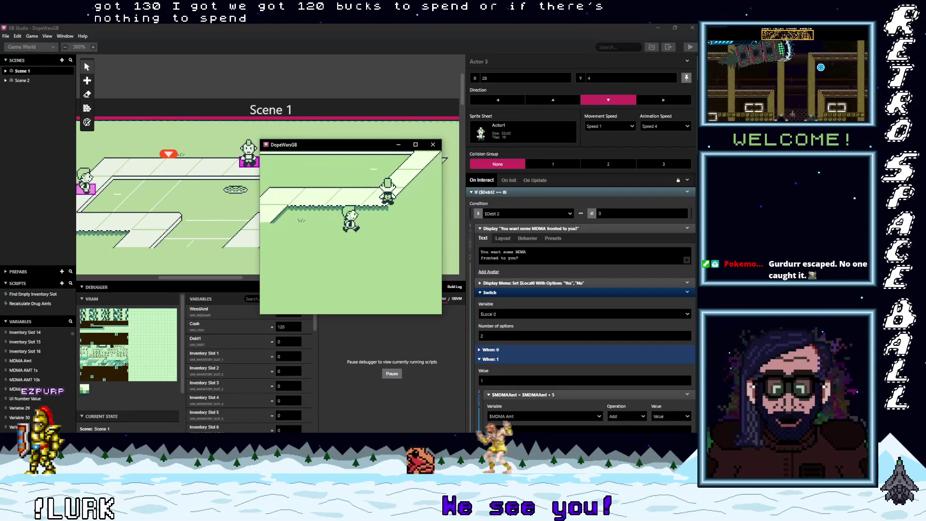
key("Left")
key("Up")
key("Left")
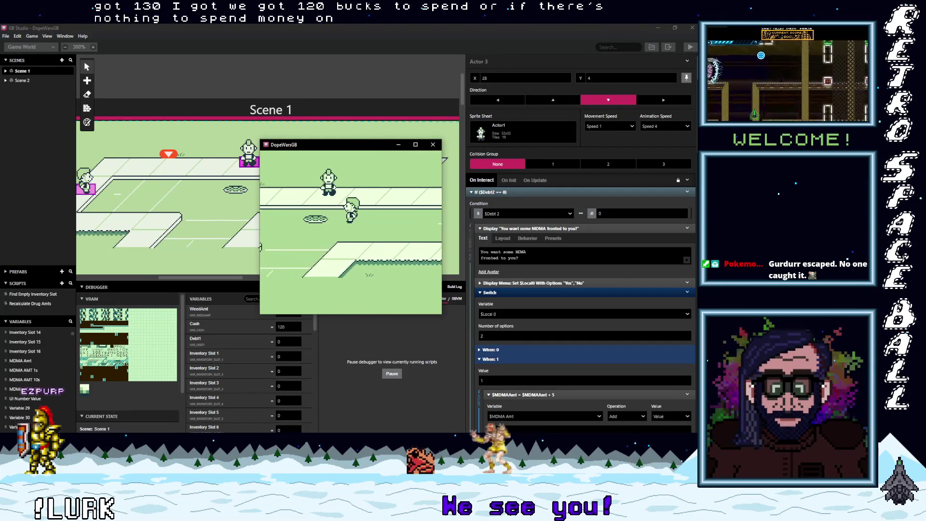
key("Left")
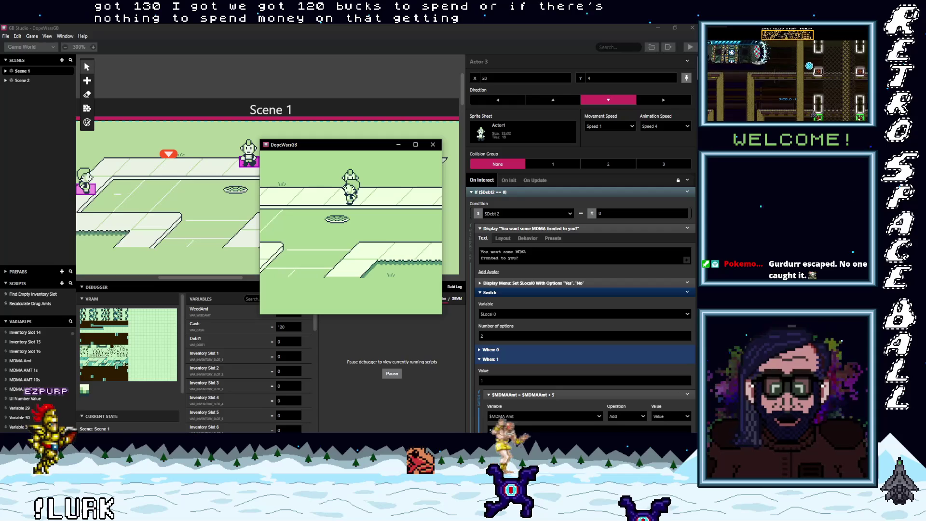
key("z")
key("z")
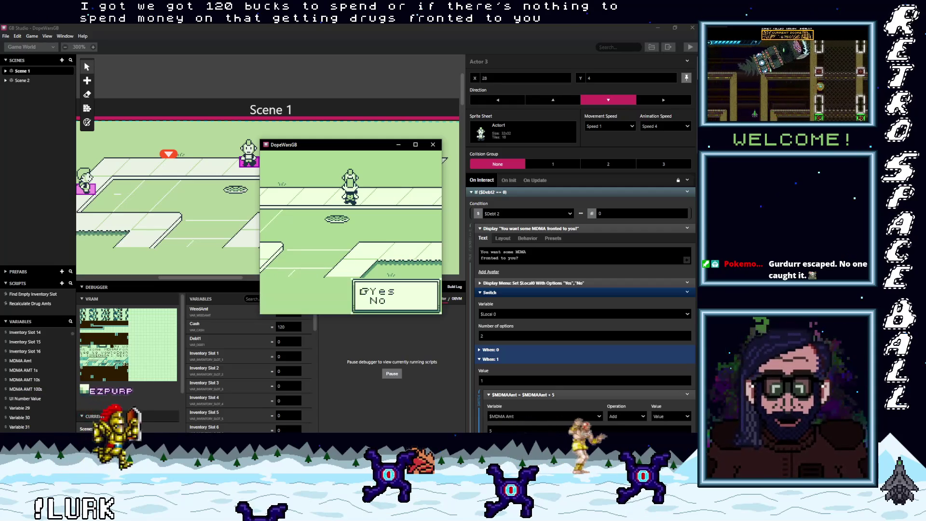
key("z")
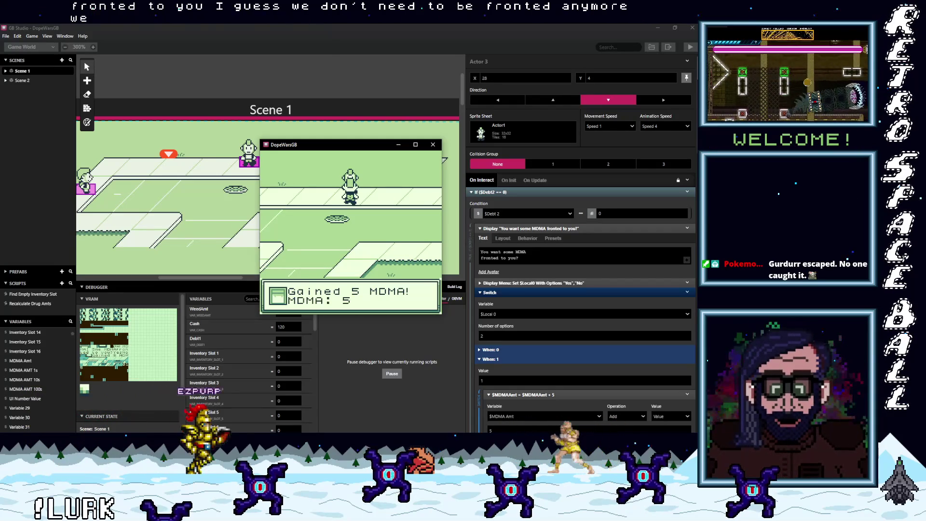
Dismiss the gained-MDMA message and agree to pay off the debt
key("z")
key("z")
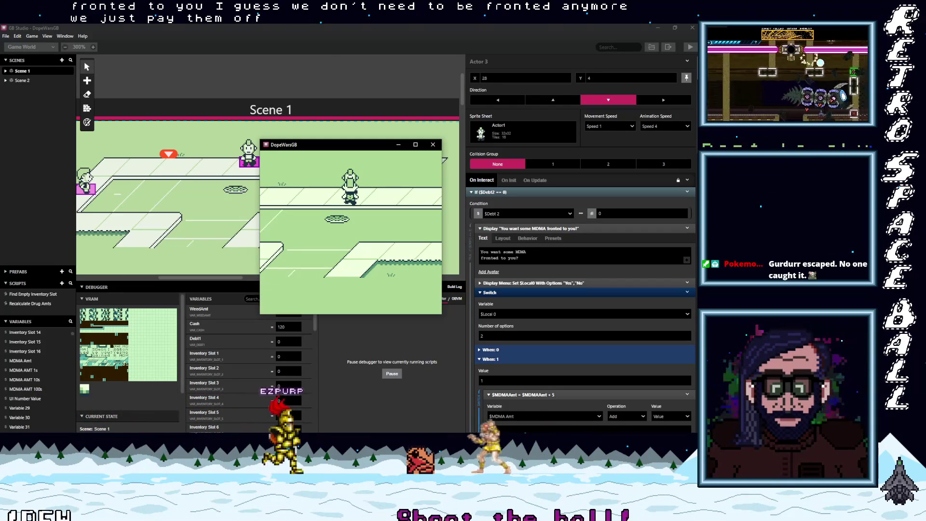
key("z")
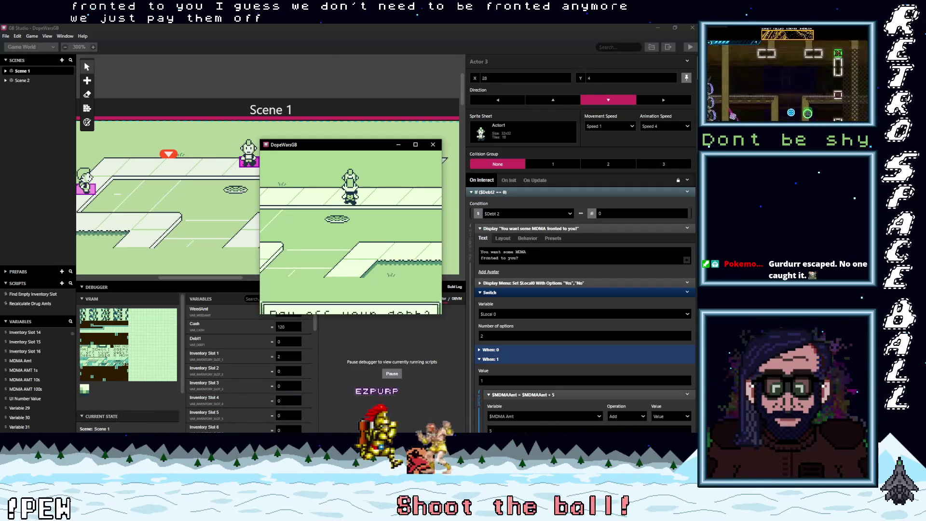
key("z")
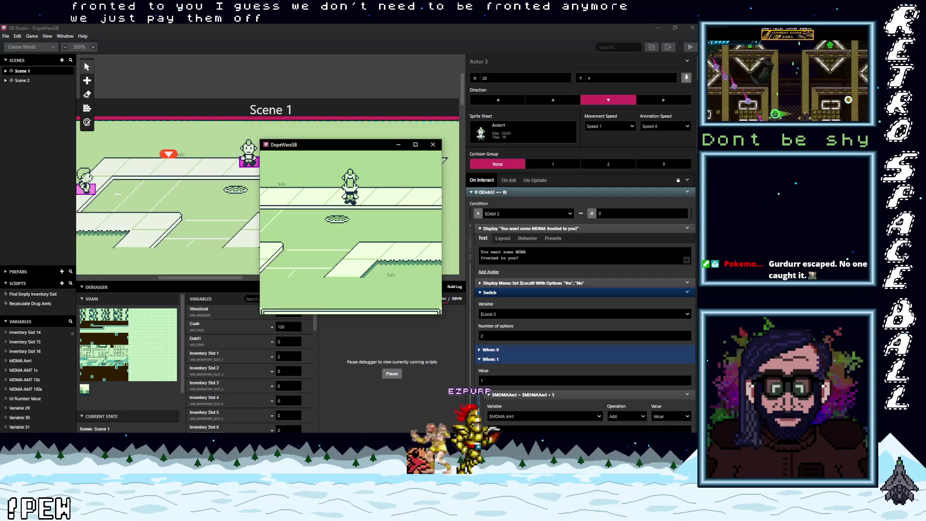
key("z")
Take 5 weed on credit from the dealer and check the inventory
key("Left")
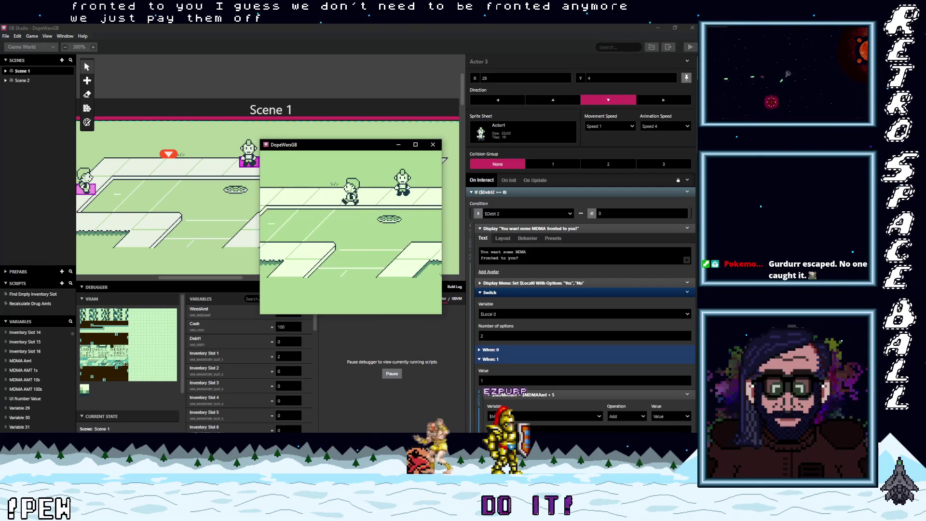
key("z")
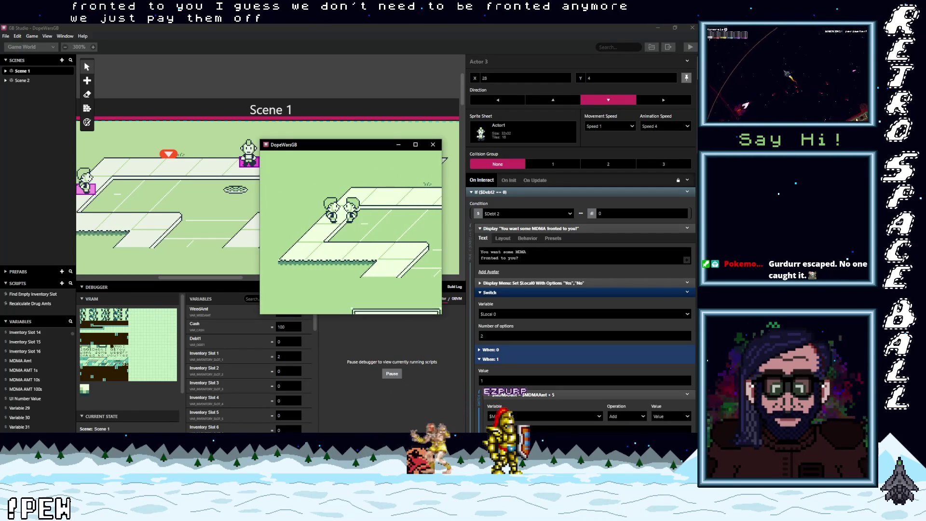
key("z")
key("z")
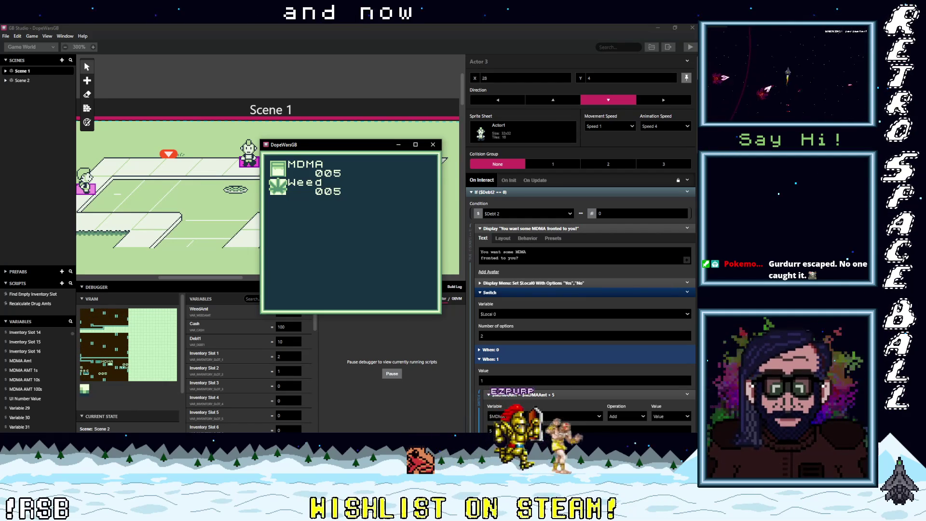
key("z")
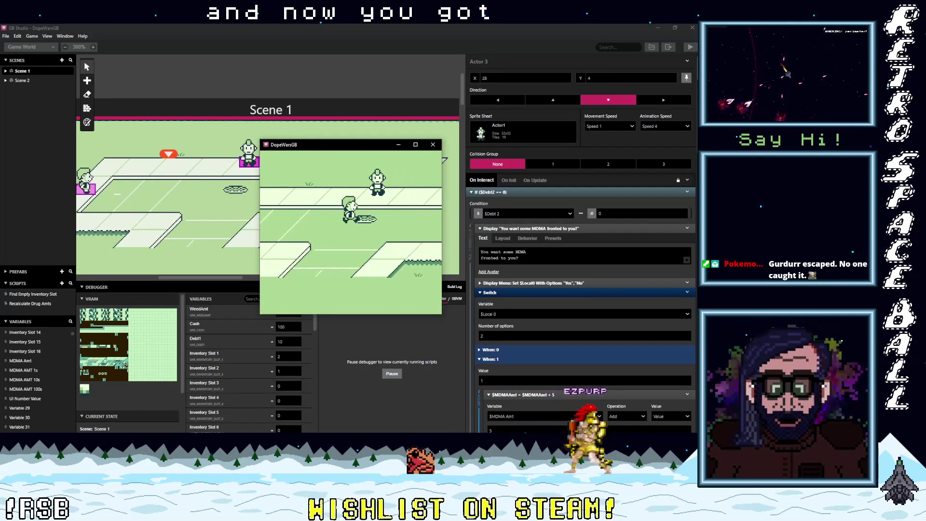
Sell the 5 MDMA to the buyer, leaving cash at 140, then close the playtest
key("Left")
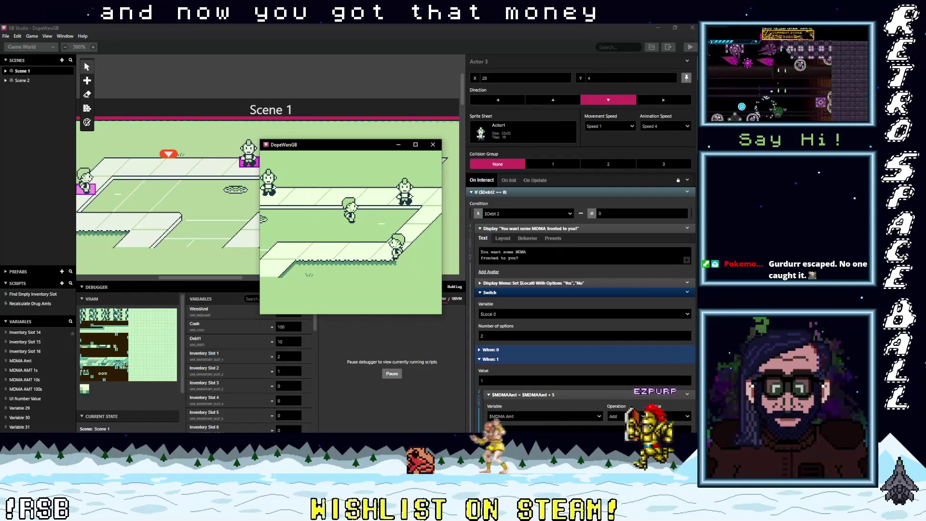
key("Down")
key("Right")
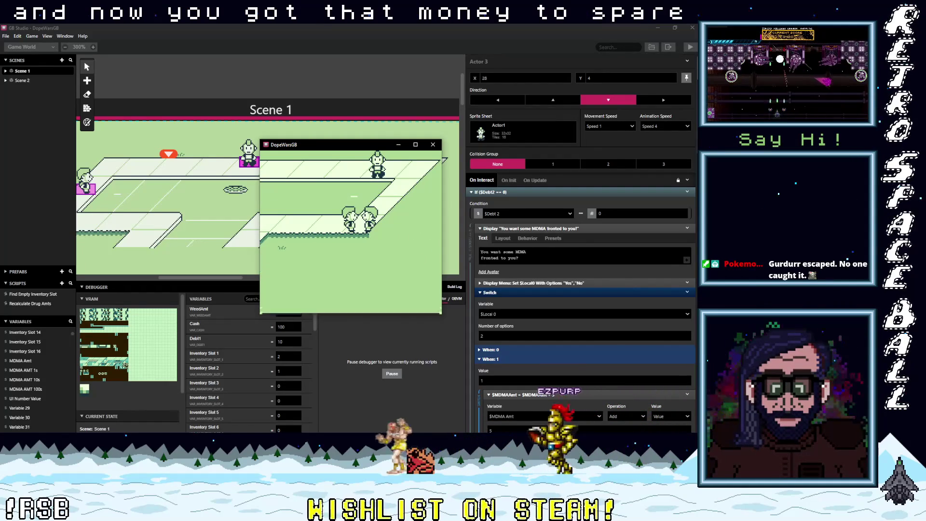
key("z")
key("z")
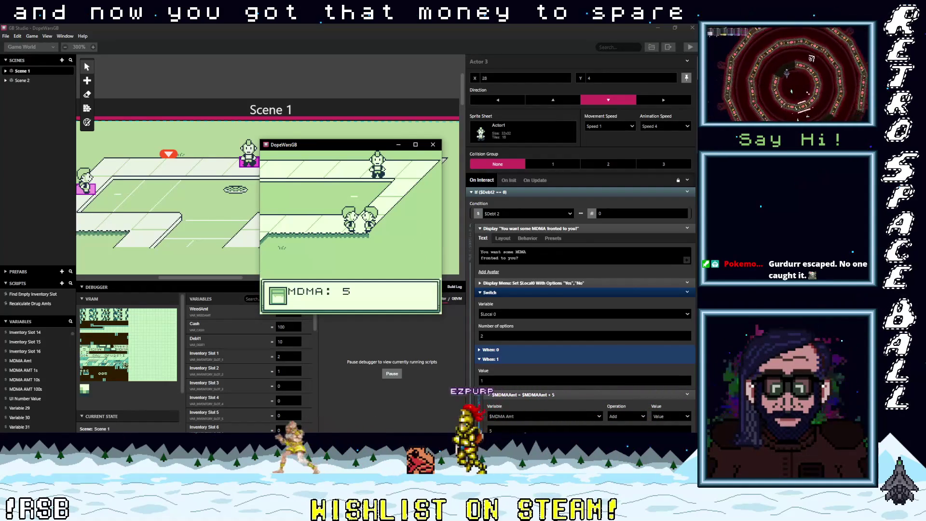
key("z")
key("z")
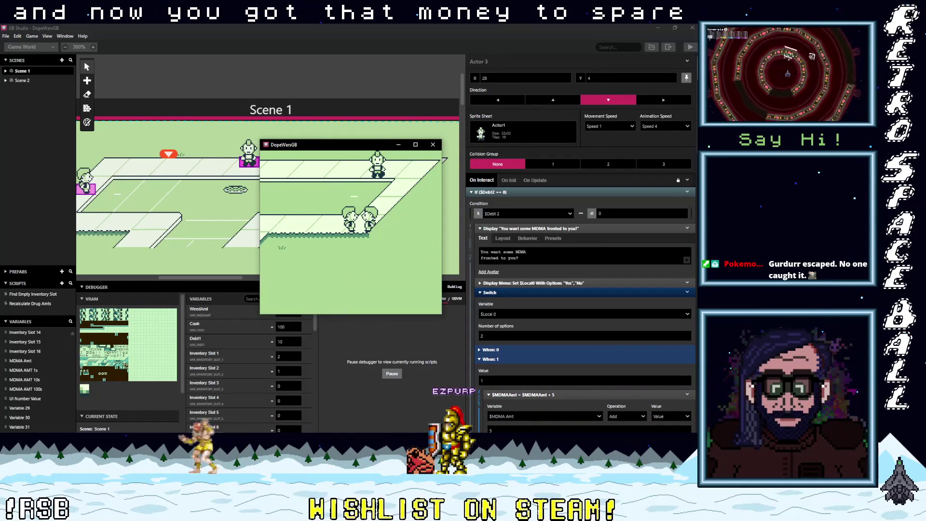
key("z")
key("z")
key("Up")
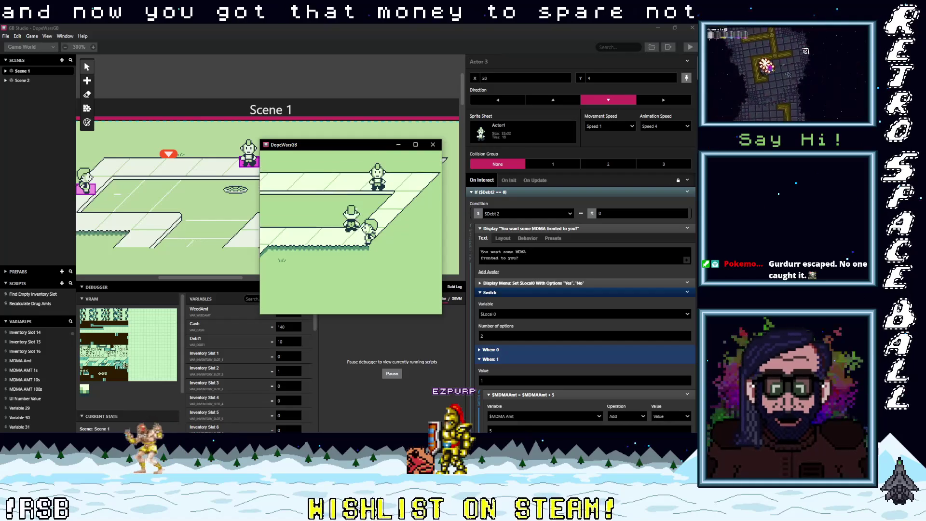
key("Up")
key("z")
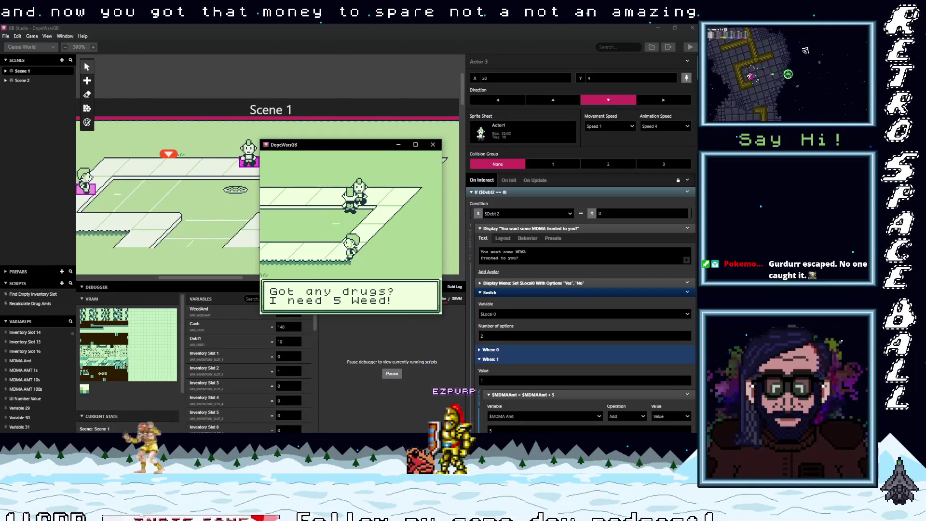
key("z")
key("z")
key("z")
key("z")
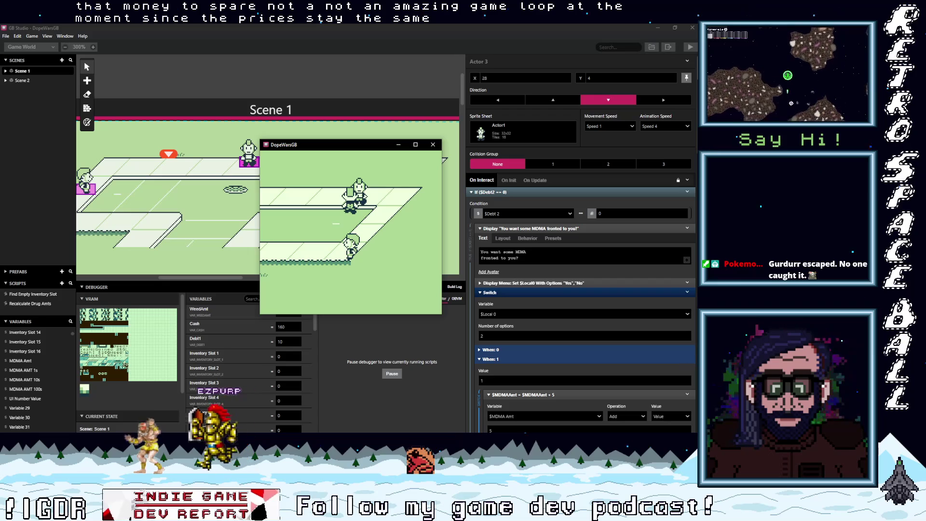
left_click(433, 144)
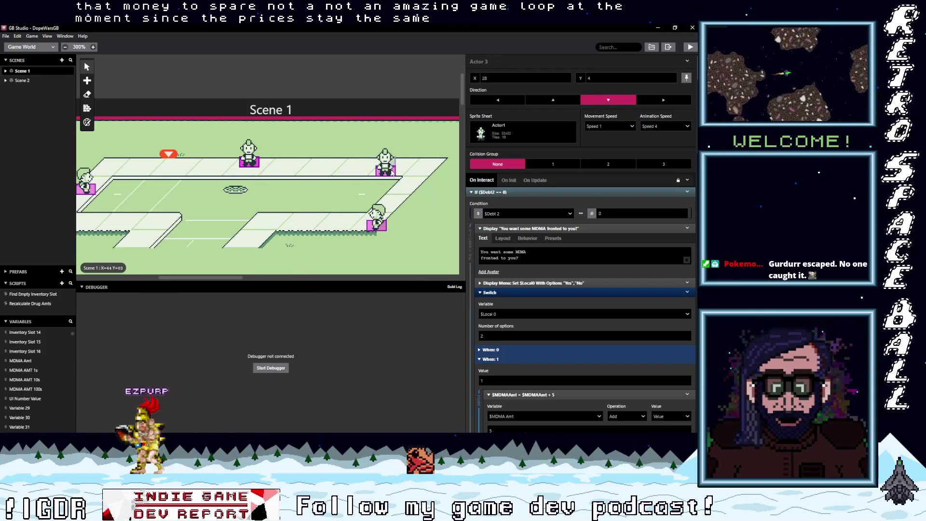
Correct the buyer's weed-sale message from 'Gained 2$0!' to 'Gained $20!' and save the project
left_click(376, 217)
scroll(582, 246, "down", 5)
left_click(531, 227)
key("Left")
key("Left")
key("BackSpace")
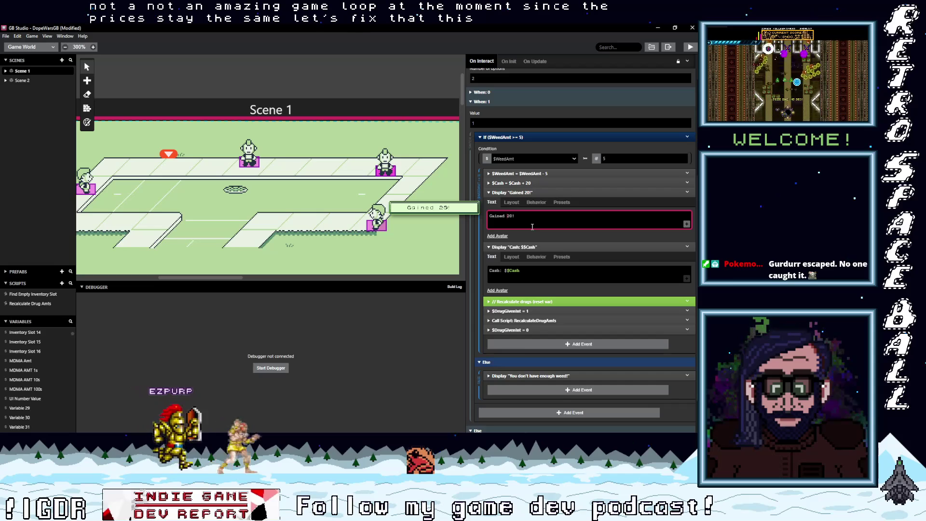
type("$")
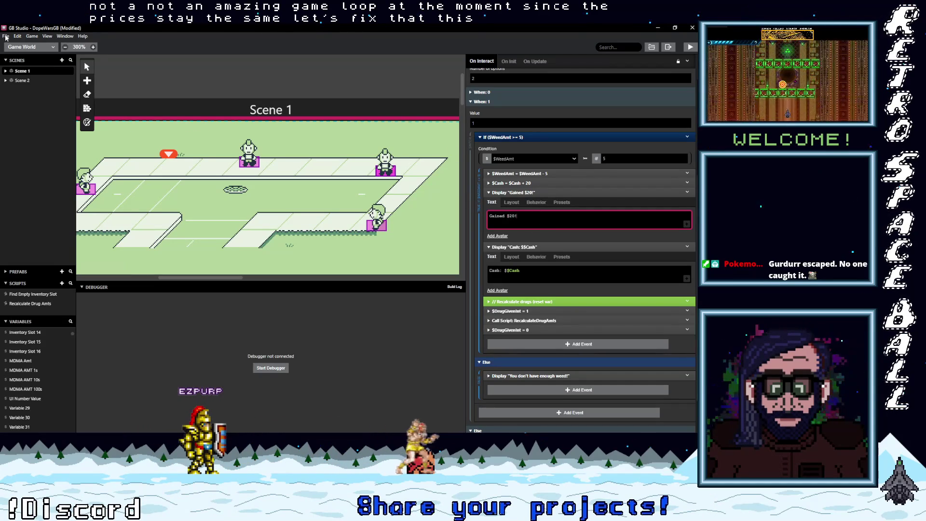
left_click(6, 37)
left_click(21, 73)
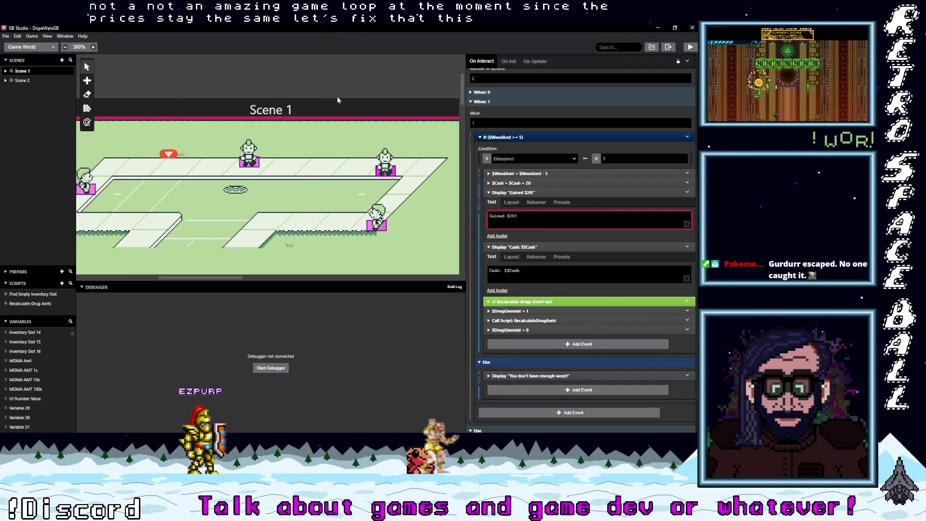